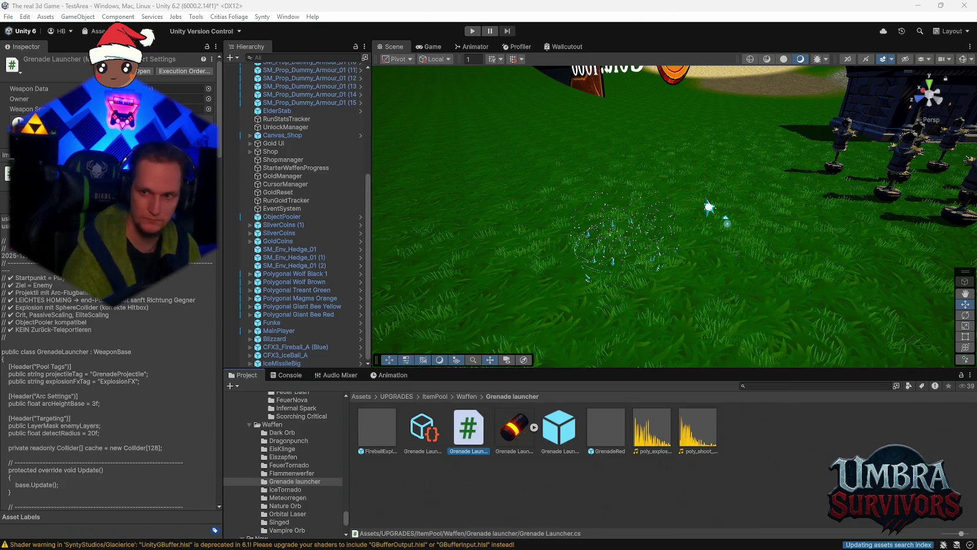
- Assign Player/Zoom Muas as Mouse Scroll Zoom Action and Player/Look as Look Action, then start Play mode
key("ctrl+z")
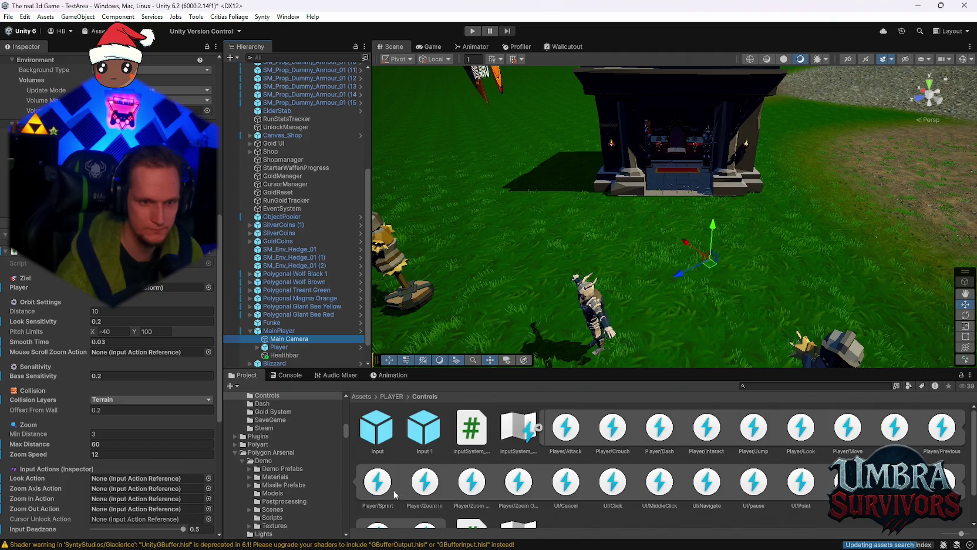
left_click_drag(518, 483, 126, 352)
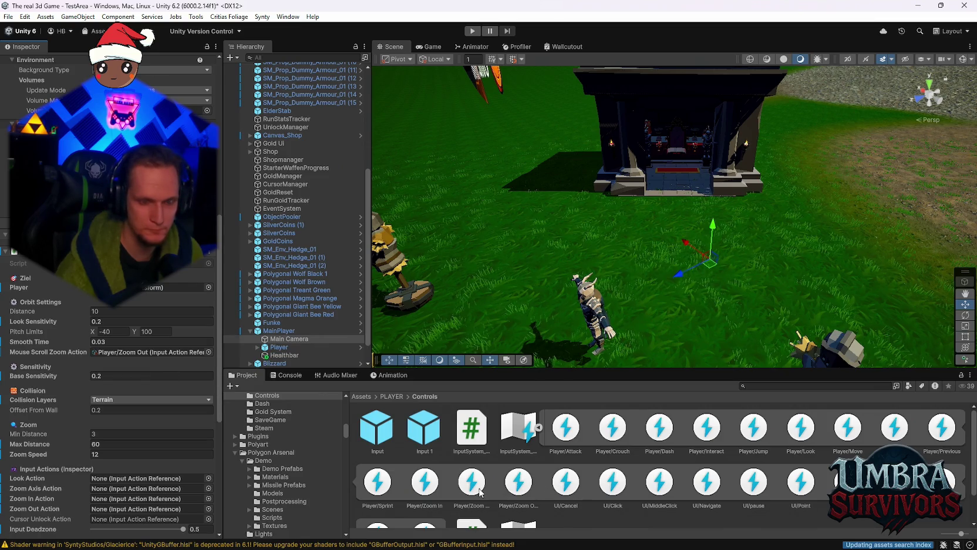
left_click_drag(477, 486, 118, 353)
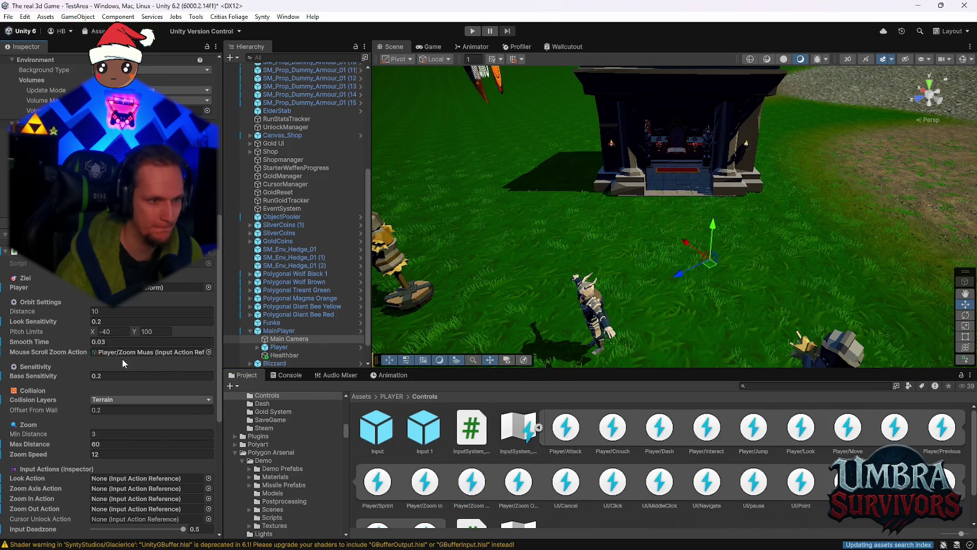
scroll(153, 379, "down", 3)
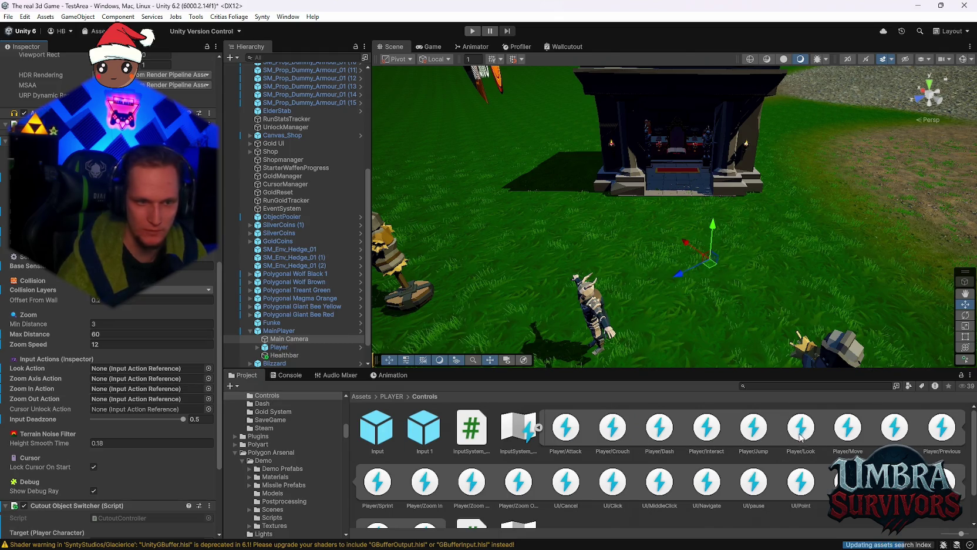
left_click_drag(803, 438, 144, 368)
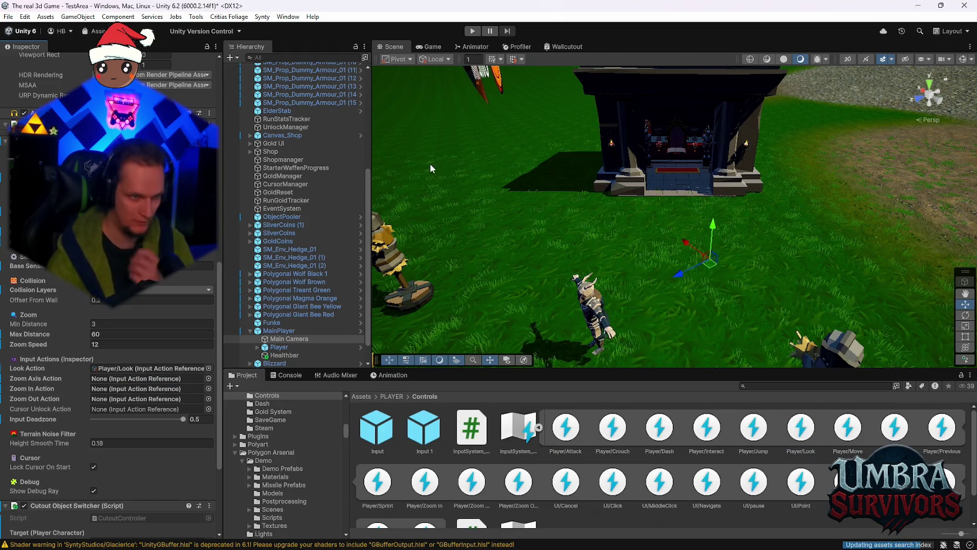
left_click(473, 30)
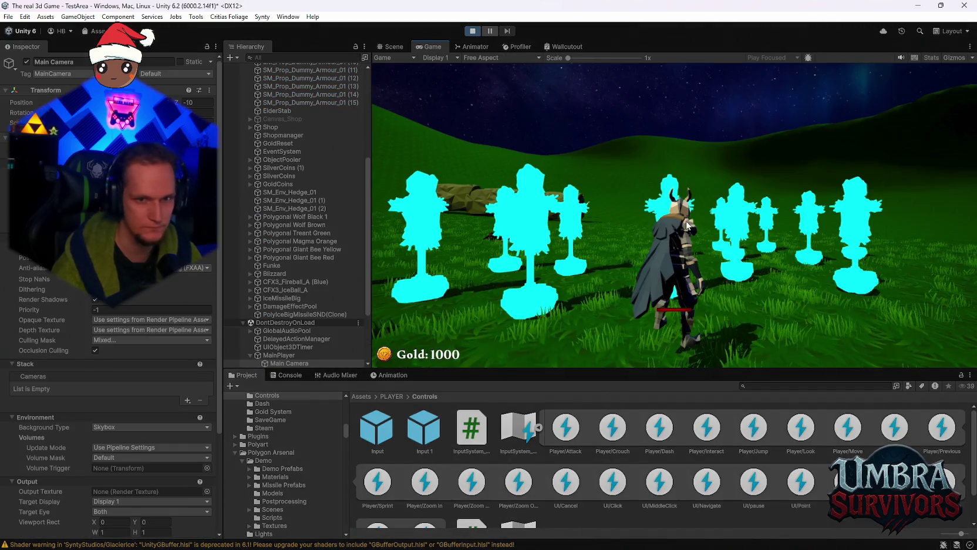
- Control the player among the training dummies, then release the cursor and stop Play mode
left_click(701, 233)
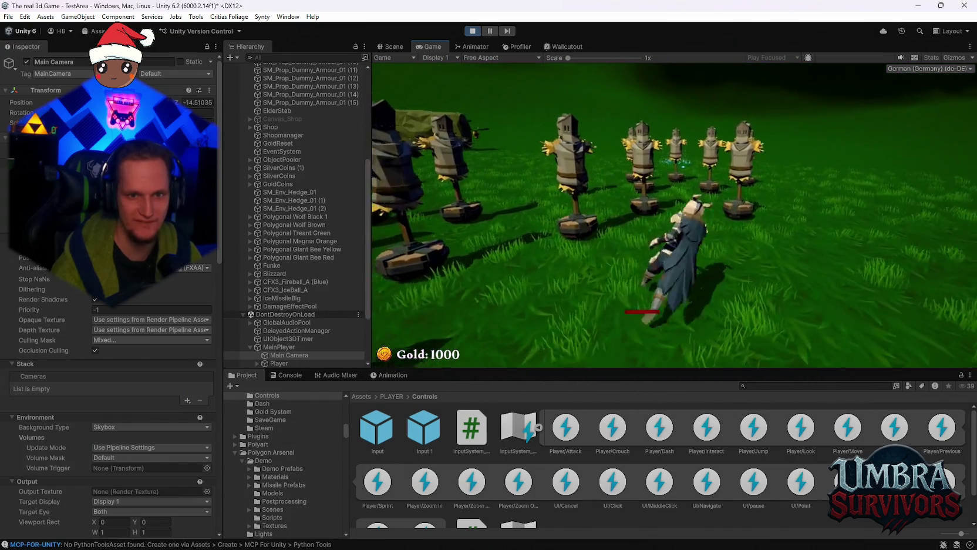
key("Escape")
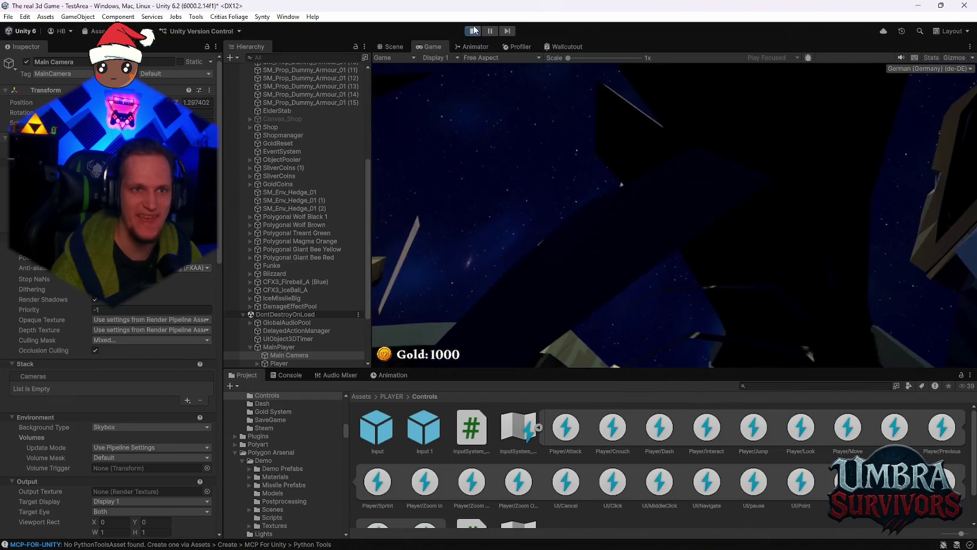
left_click(472, 33)
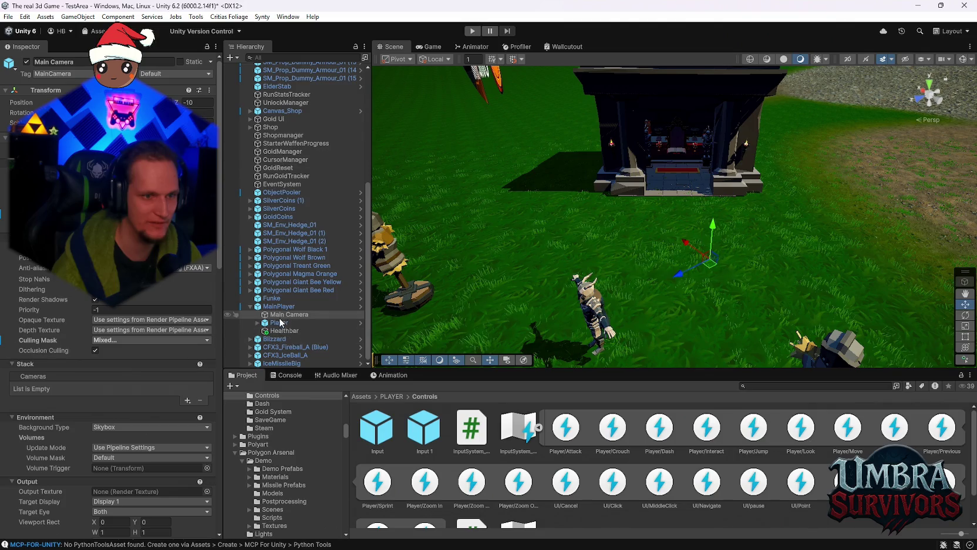
- Review the Player's Inspector components, including Smooth Player Movement, then start Play mode again
scroll(127, 332, "down", 3)
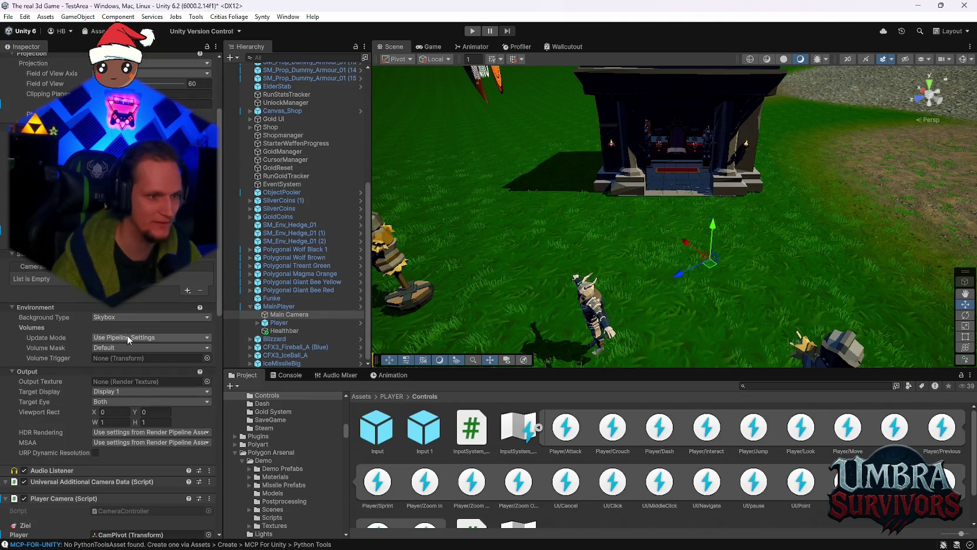
scroll(141, 351, "down", 6)
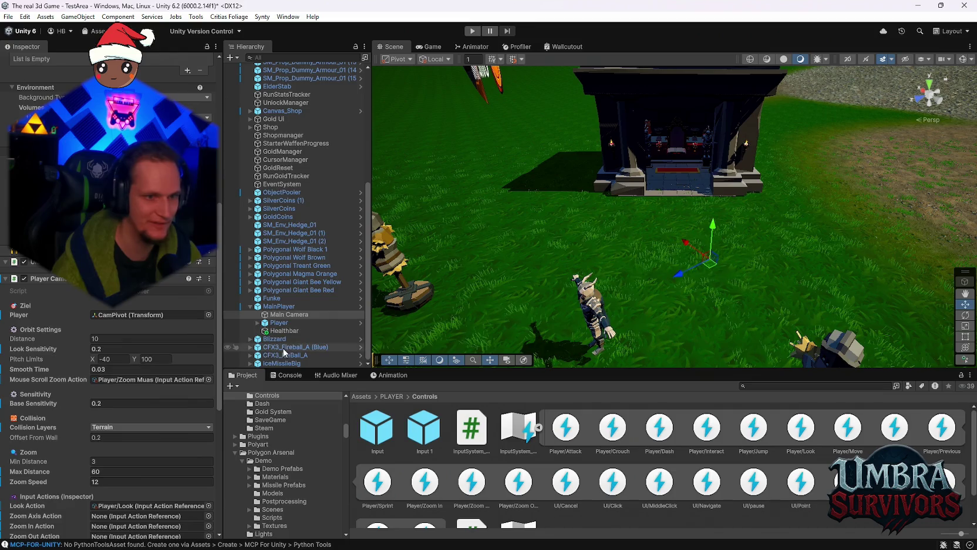
left_click(284, 324)
scroll(141, 349, "down", 5)
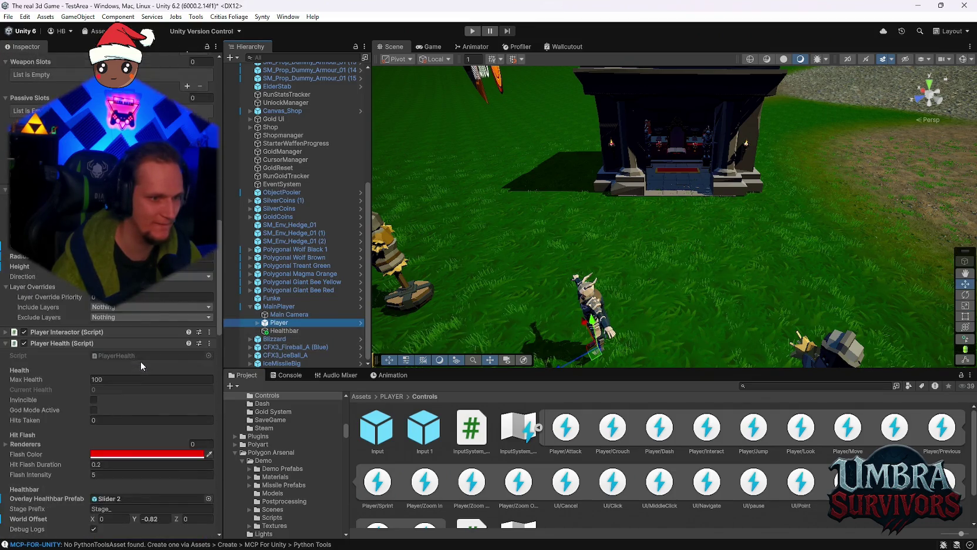
scroll(145, 365, "down", 10)
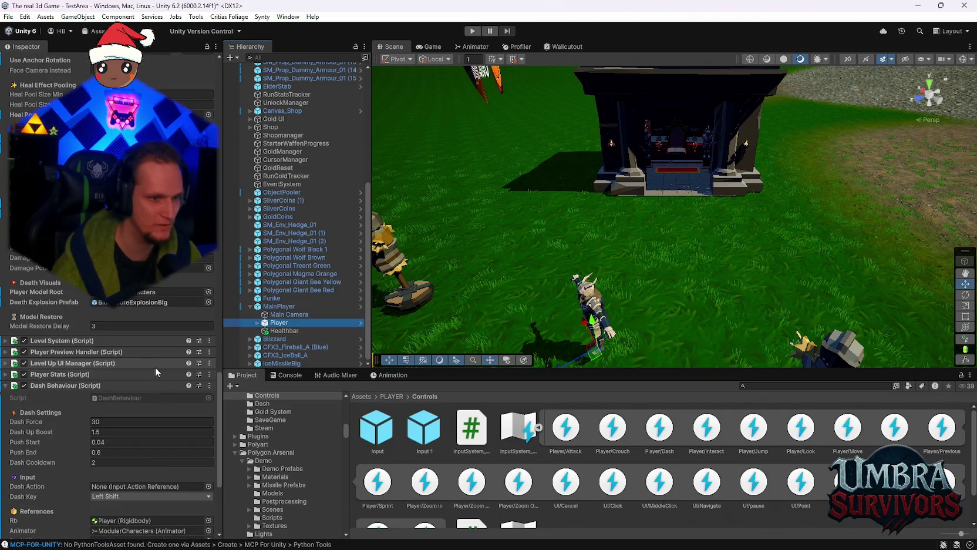
scroll(155, 367, "up", 6)
scroll(150, 403, "down", 15)
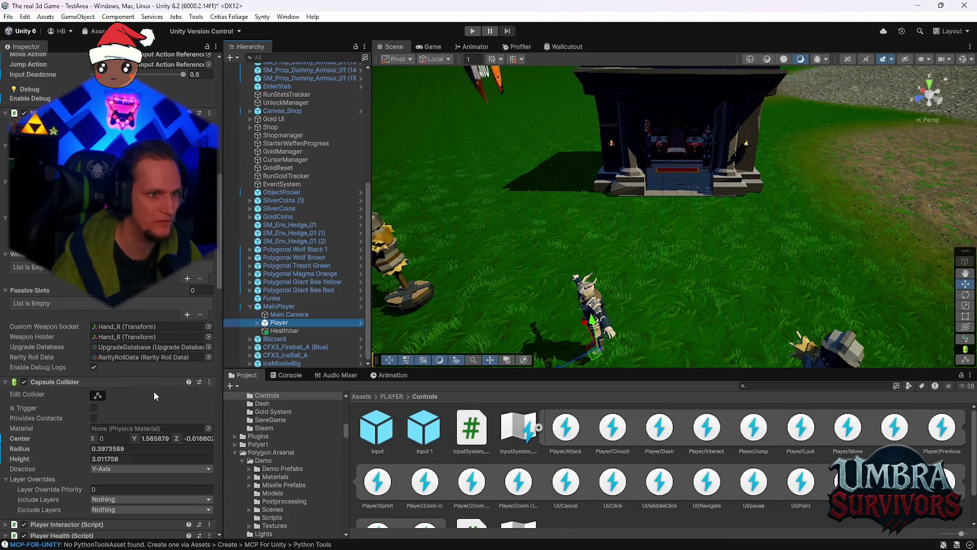
scroll(152, 346, "up", 6)
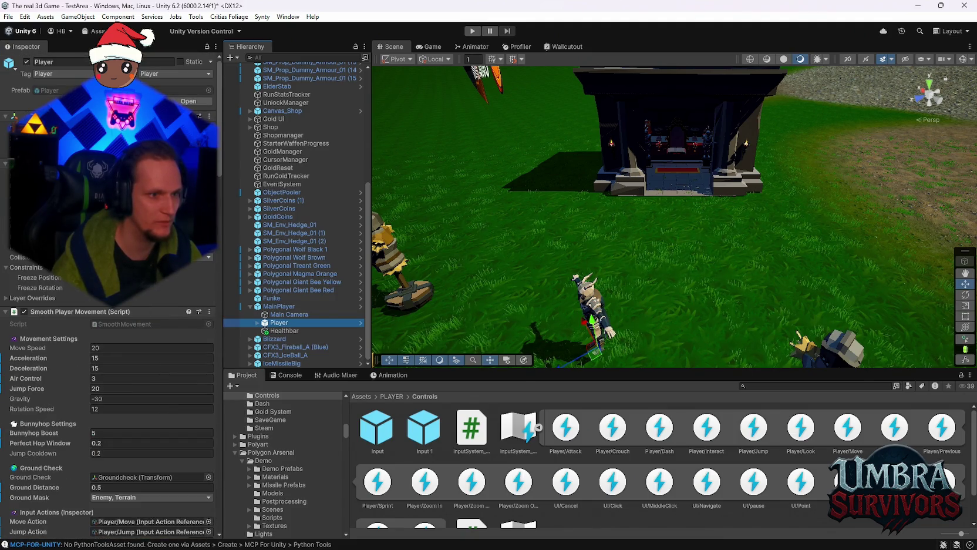
left_click(140, 290)
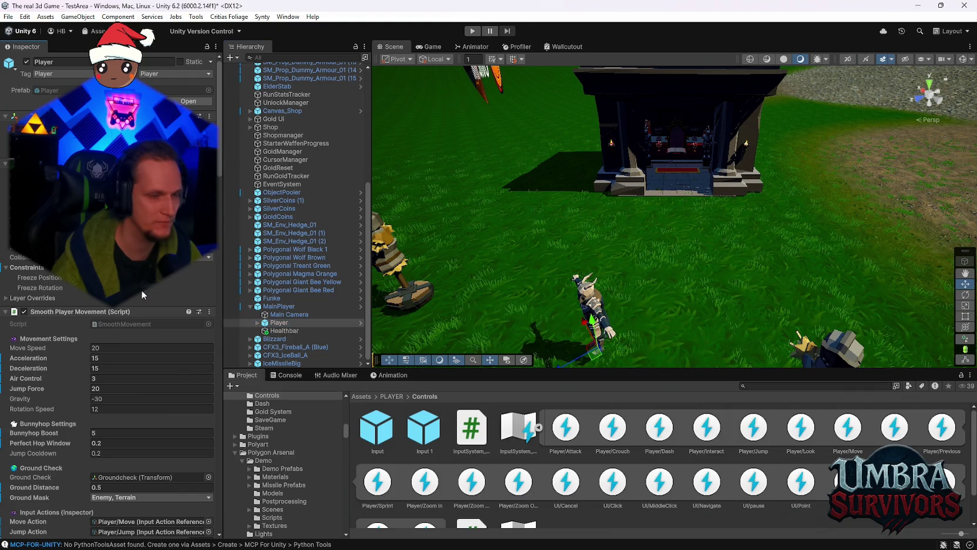
left_click(470, 30)
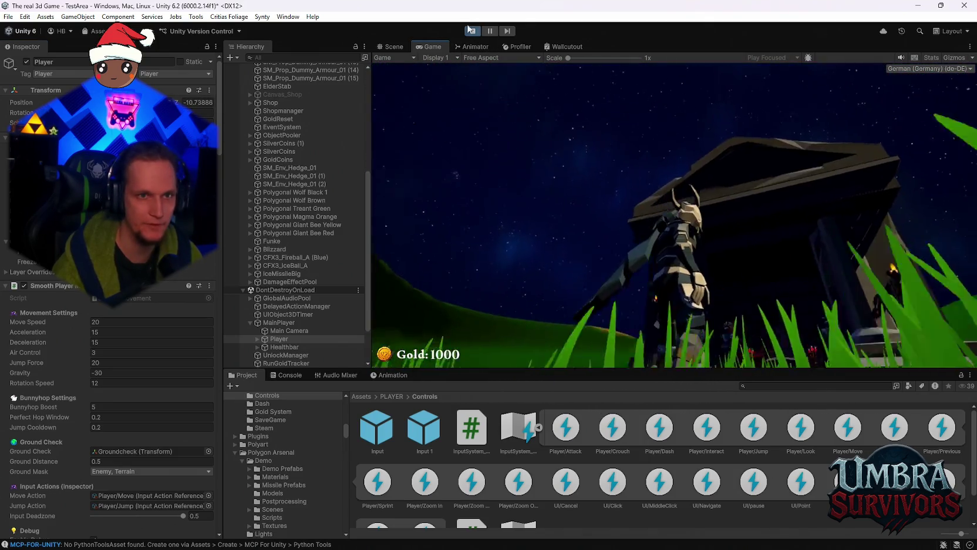
- Stop the play test after running the player across the grass
left_click(470, 29)
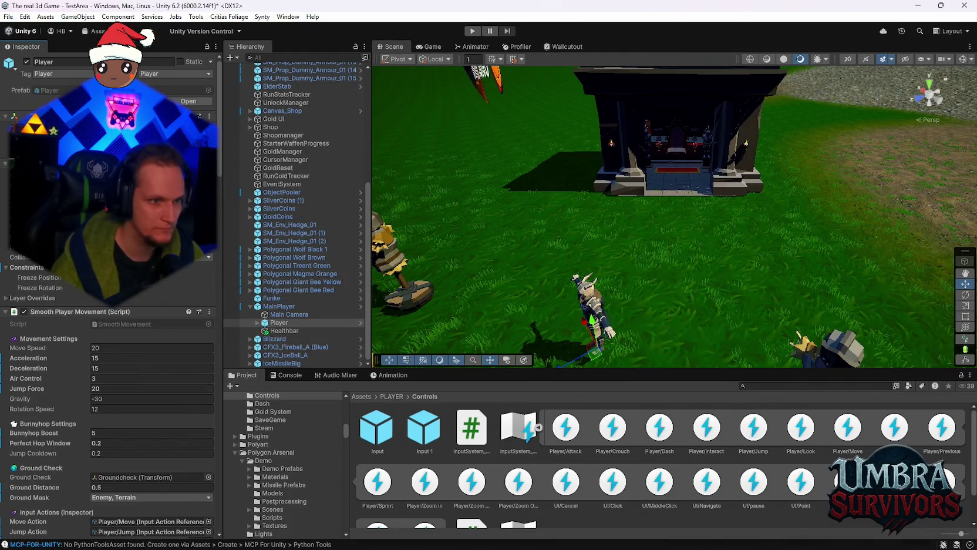
- Scroll the Project folder tree down to the Assets/UPGRADES/WEapons folders
scroll(587, 458, "down", 1)
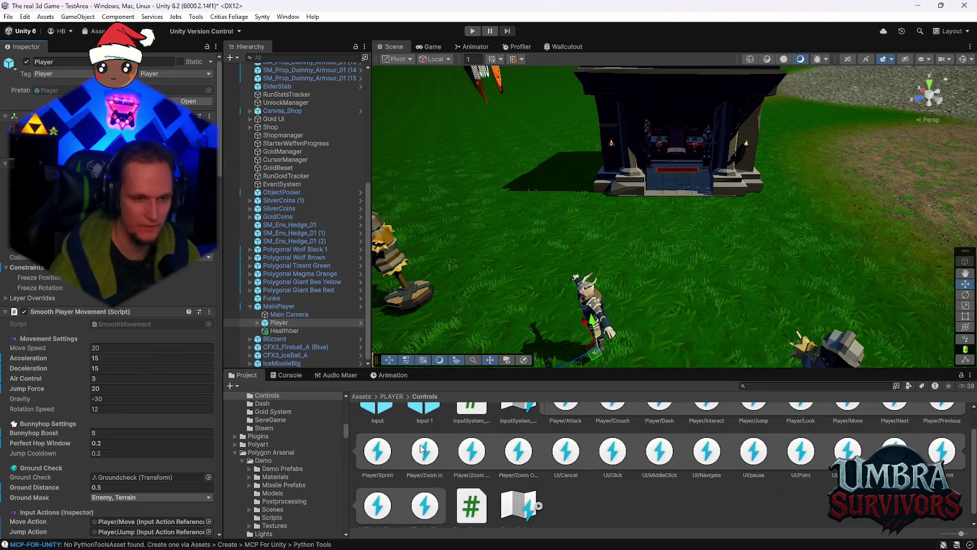
scroll(292, 493, "down", 5)
scroll(292, 497, "down", 5)
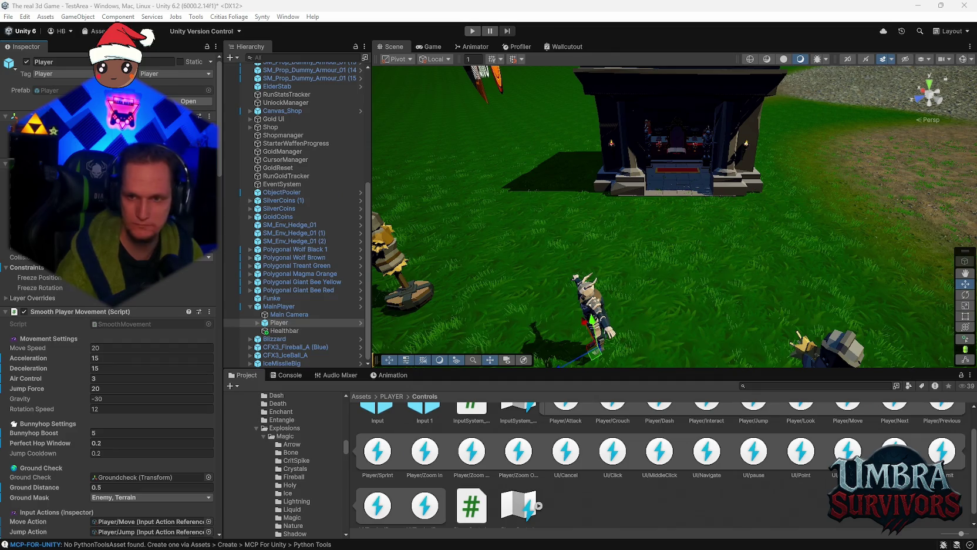
scroll(584, 268, "down", 5)
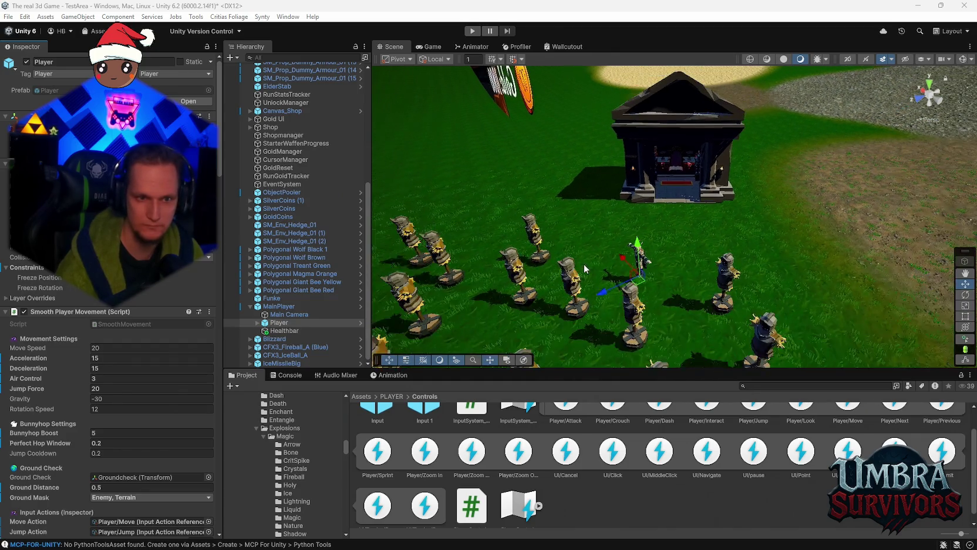
scroll(585, 269, "up", 5)
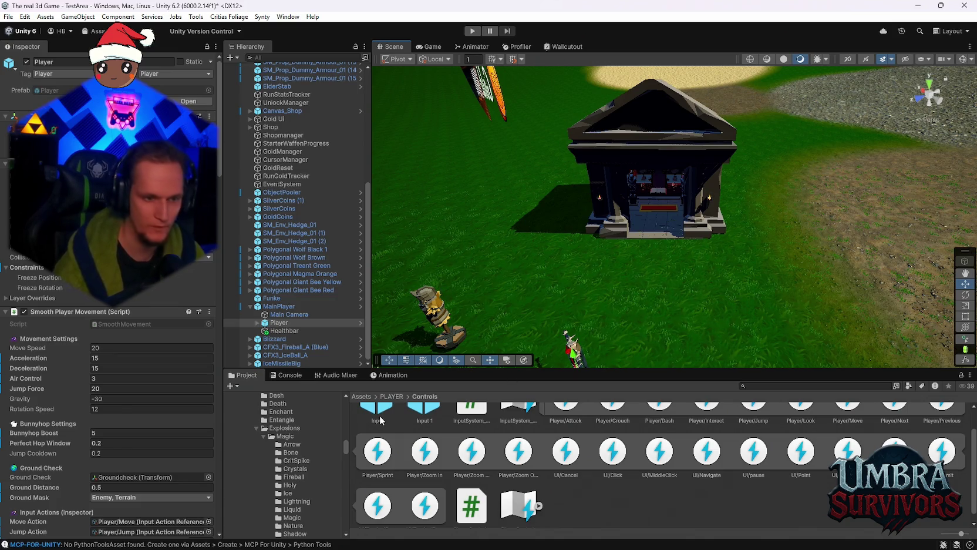
scroll(301, 477, "down", 5)
scroll(301, 477, "down", 10)
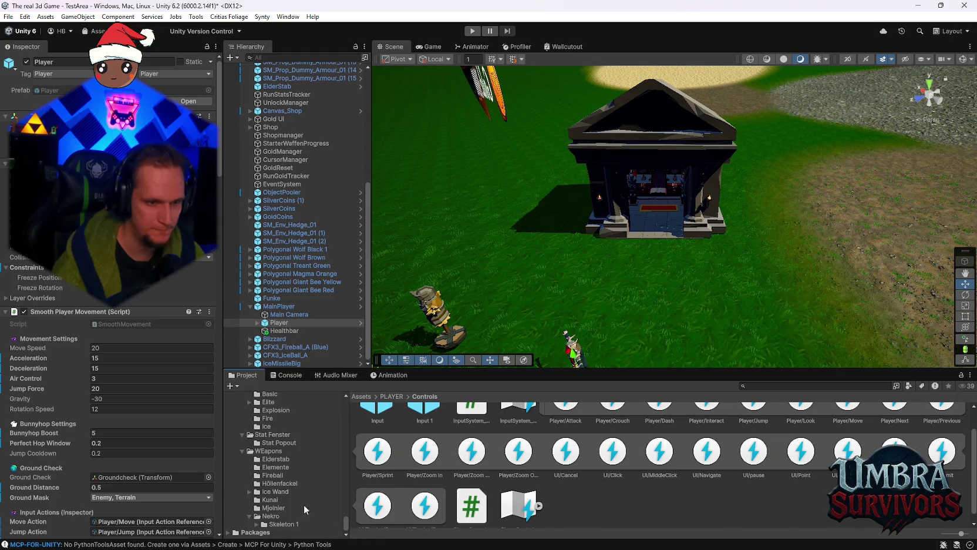
- Select the Ice Wand upgrade asset and tick Is Weapon
left_click(282, 492)
left_click(468, 429)
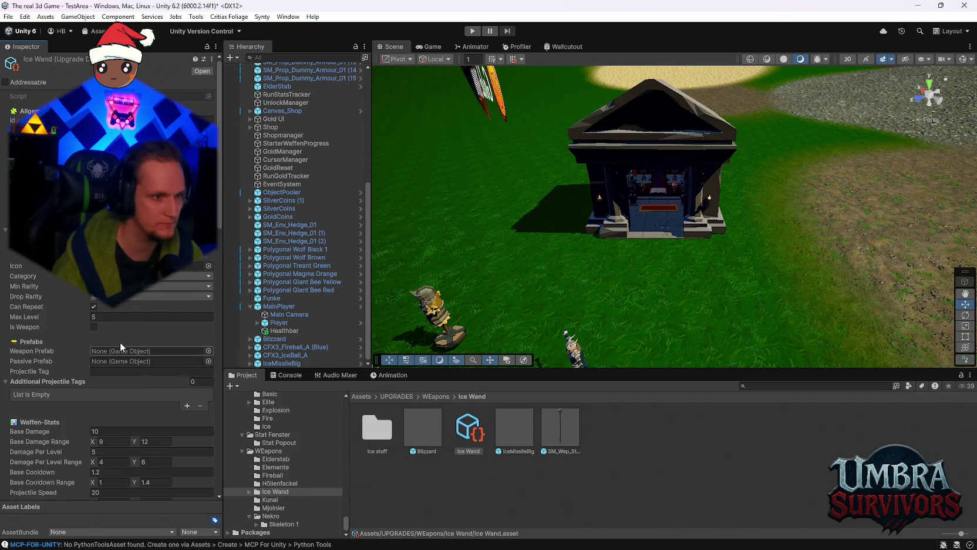
left_click(93, 327)
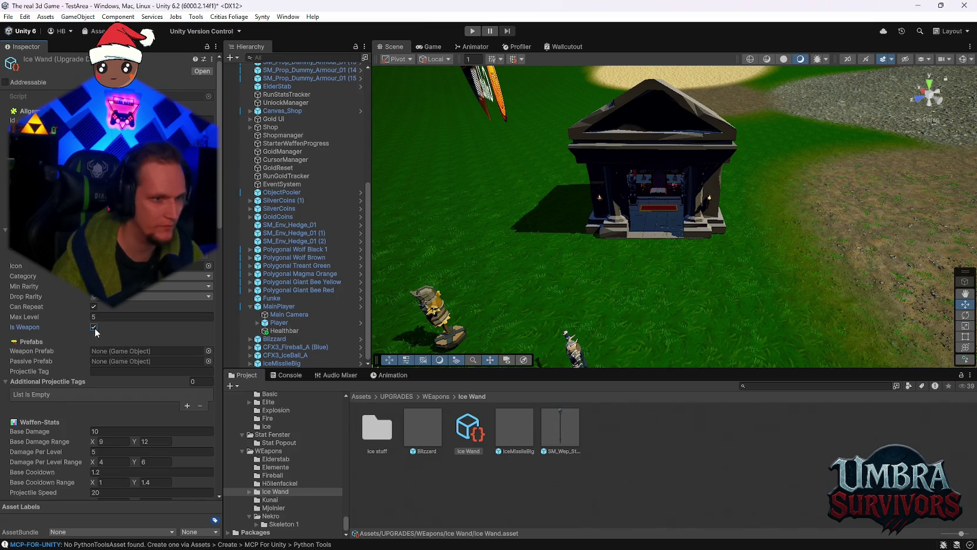
- Inspect the Höllenfackel folder's Infernal Torch asset settings for comparison
left_click(266, 483)
left_click(639, 444)
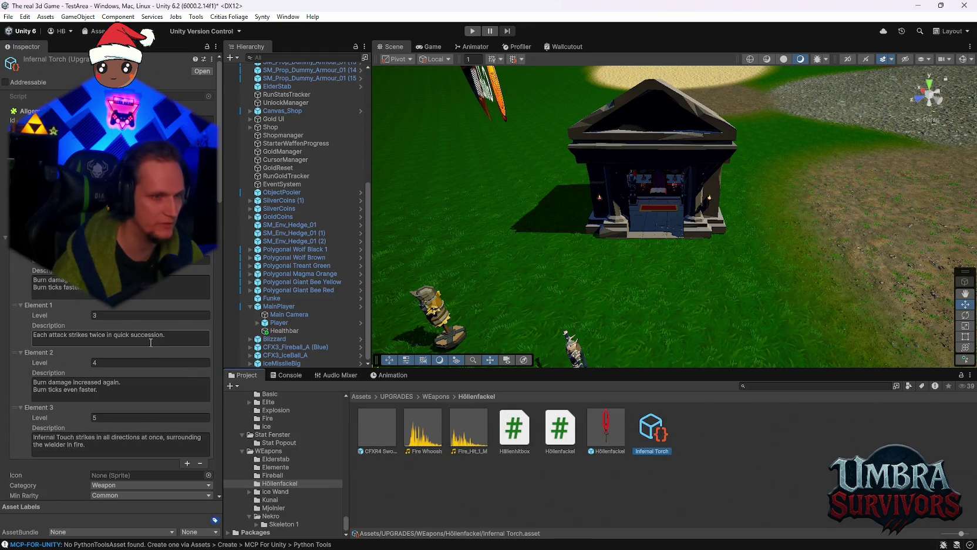
scroll(150, 345, "down", 5)
scroll(150, 345, "down", 1)
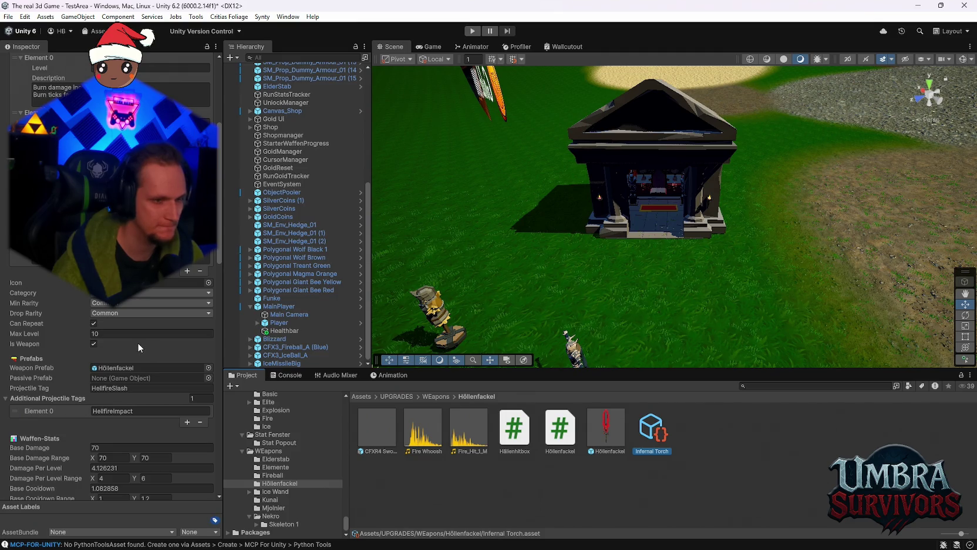
scroll(141, 348, "down", 14)
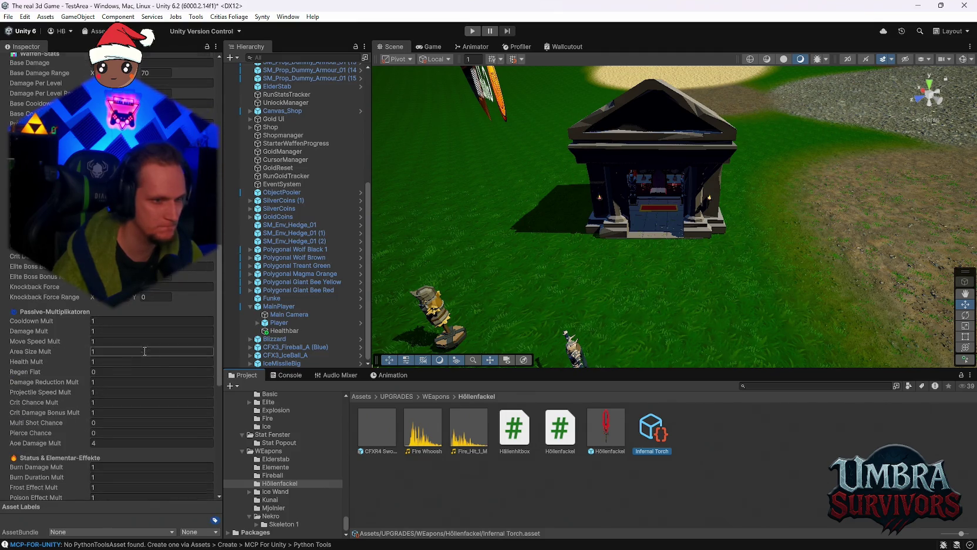
- Reselect the Ice Wand asset and scroll up to its Waffen-Stats
left_click(275, 491)
left_click(474, 446)
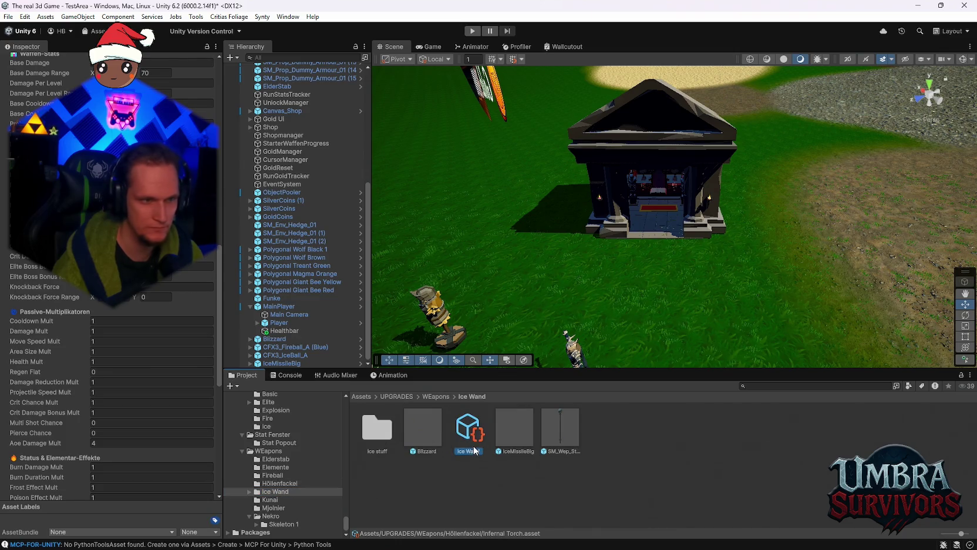
scroll(142, 379, "up", 4)
scroll(143, 379, "up", 5)
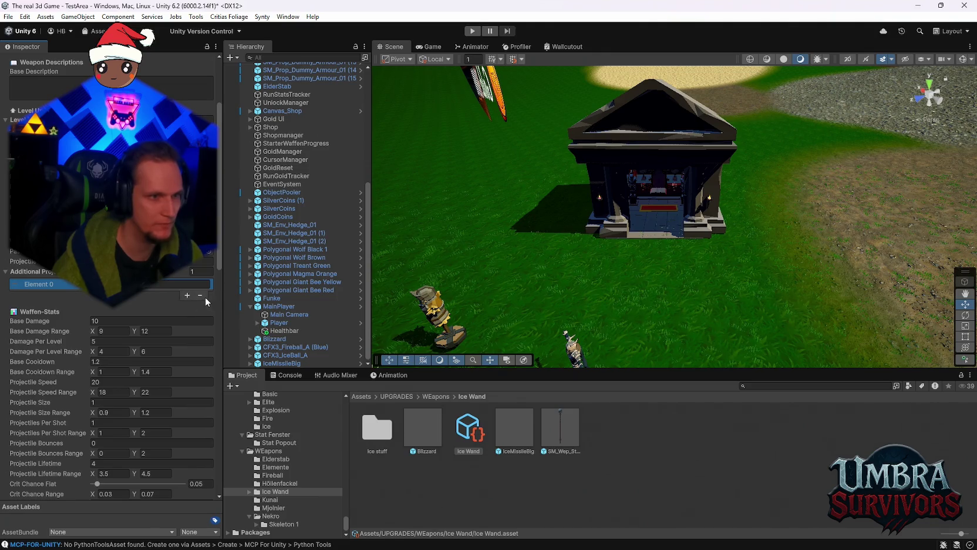
scroll(200, 298, "up", 3)
- Add four entries, Elements 0–3, to the Ice Wand's Level Upgrades list
left_click(186, 227)
left_click(187, 263)
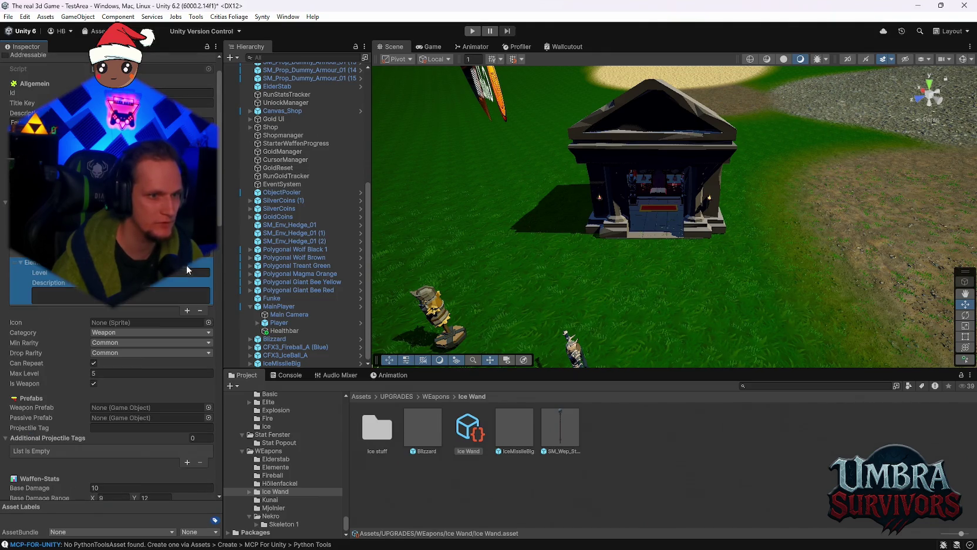
left_click(184, 309)
left_click(187, 357)
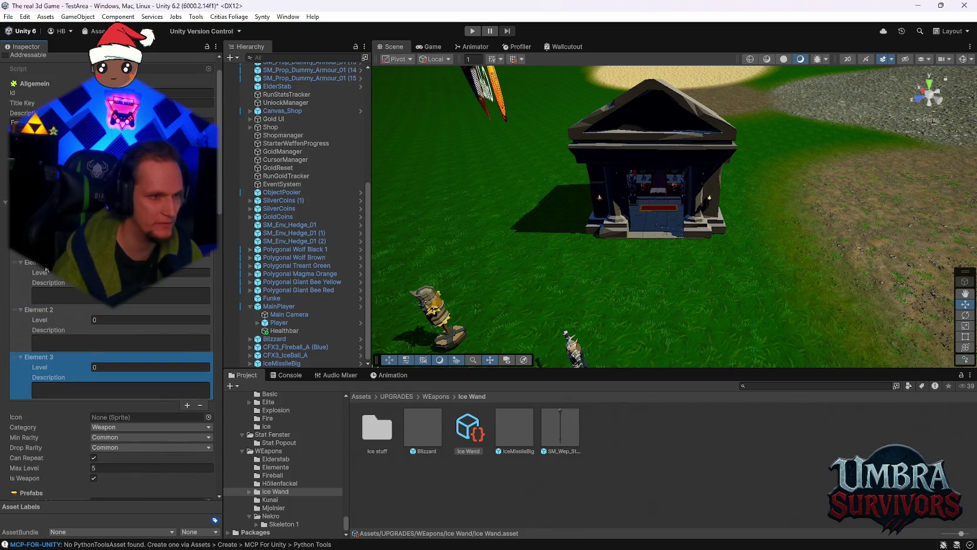
- Set Element 2's level to 4 and Element 3's level to 5
left_click(188, 271)
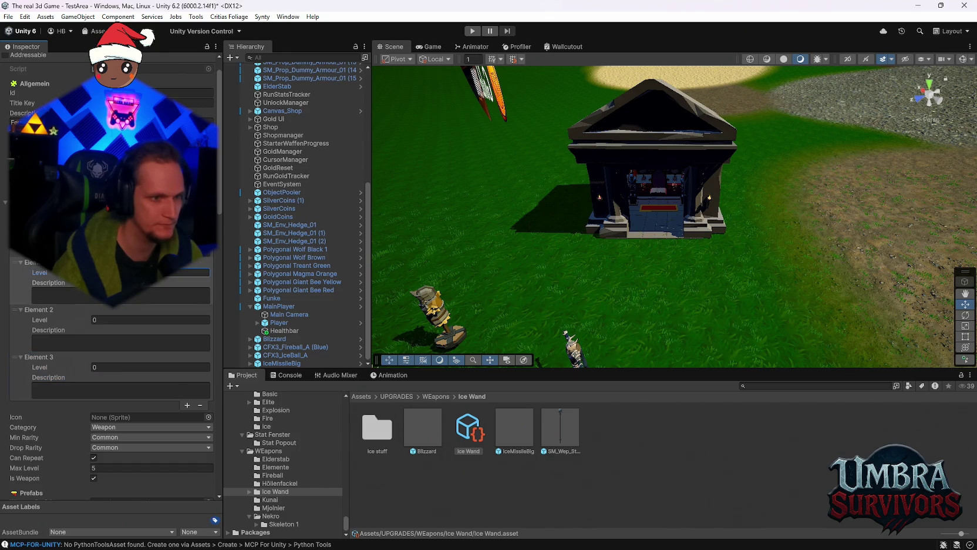
left_click(106, 320)
type("4")
left_click(144, 367)
type("5")
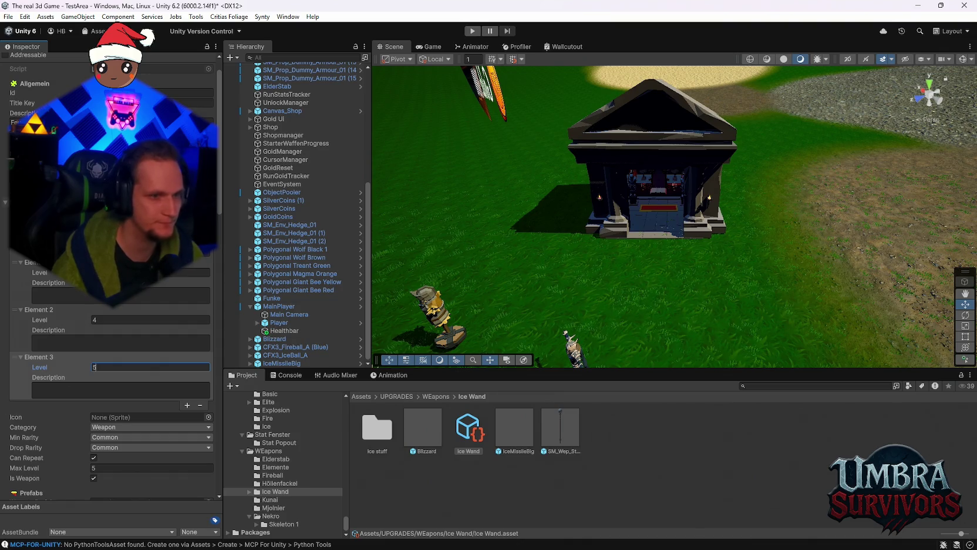
scroll(138, 354, "down", 3)
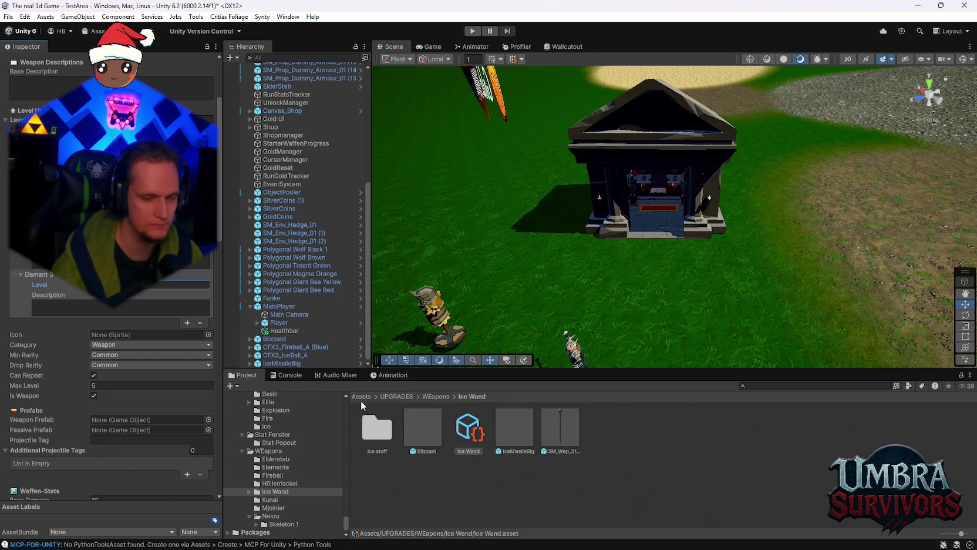
- Rename the SM_Wep_Staff_02 prefab to IceWand
right_click(556, 433)
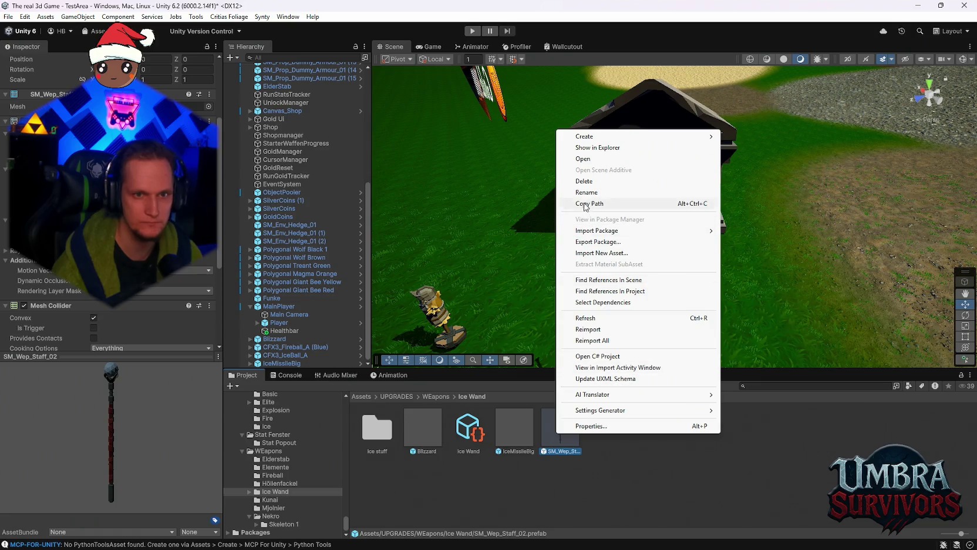
left_click(593, 192)
type("IceWand")
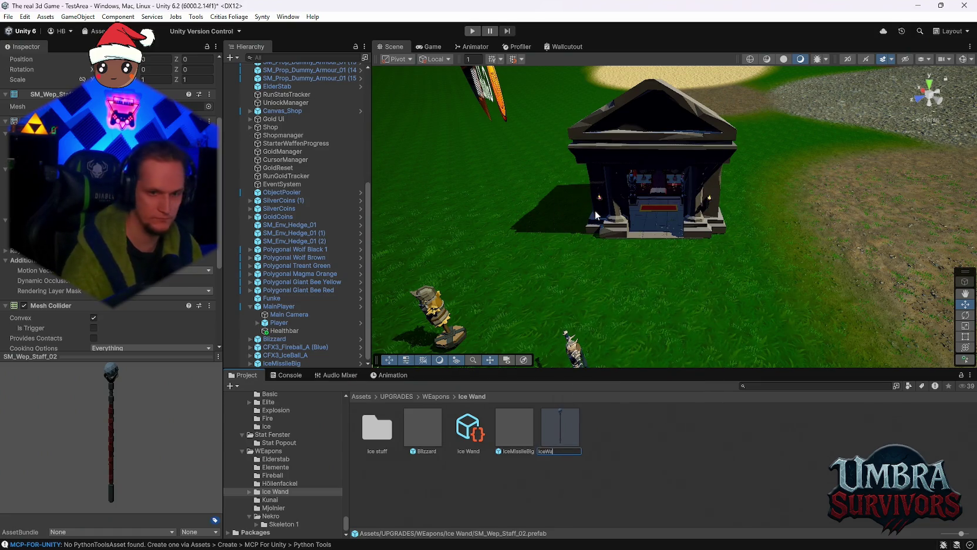
key("Return")
- Review the Ice Wand asset's stats: Max Level 5 with upgrade levels 3–5
left_click(470, 431)
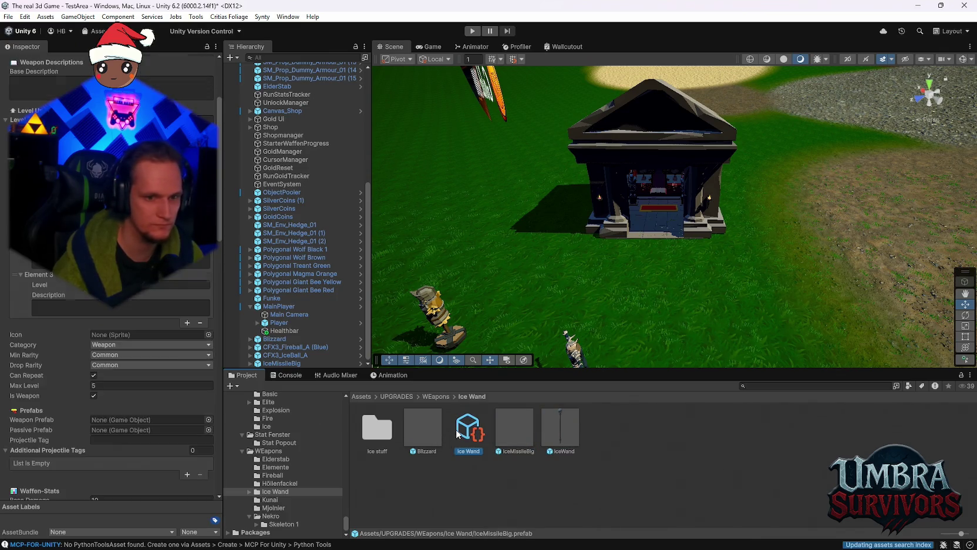
scroll(158, 346, "down", 3)
scroll(160, 345, "down", 10)
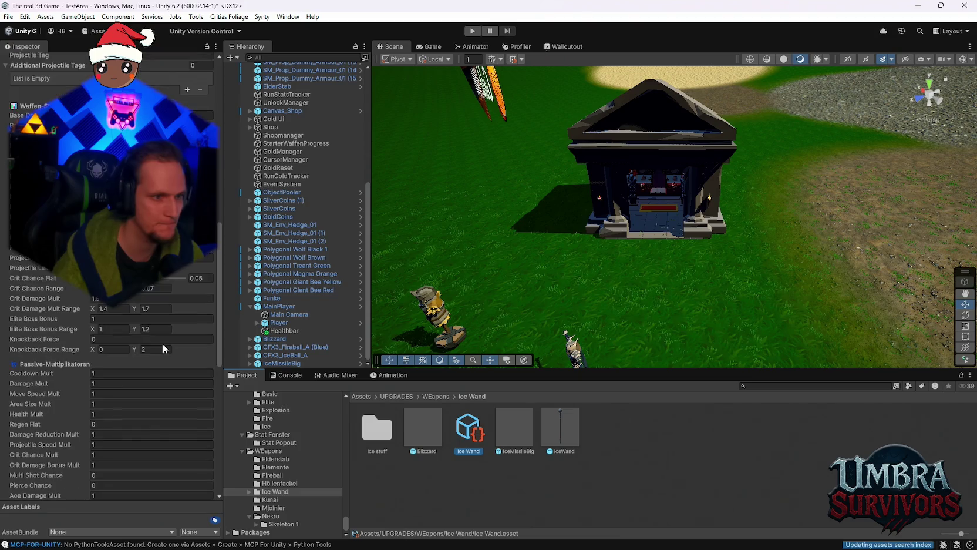
scroll(164, 345, "down", 8)
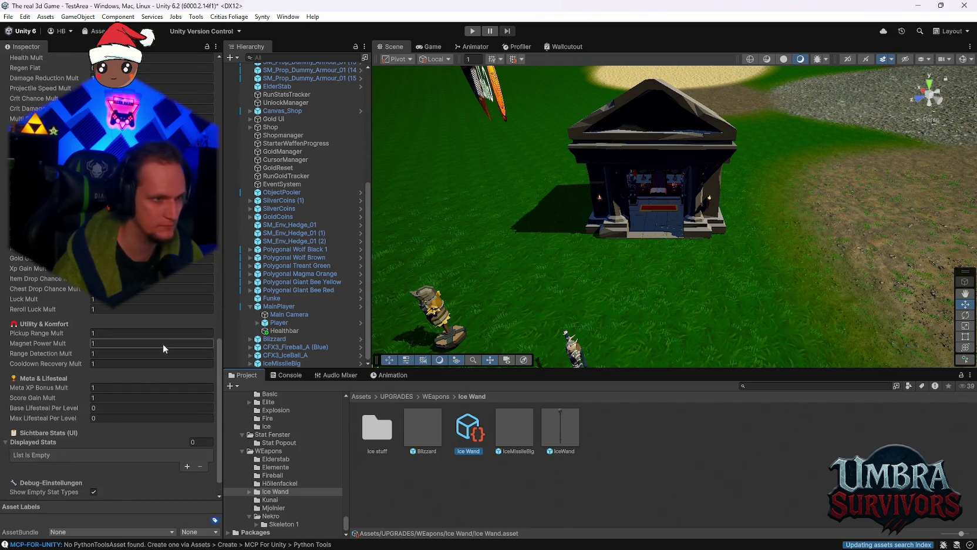
scroll(163, 344, "up", 18)
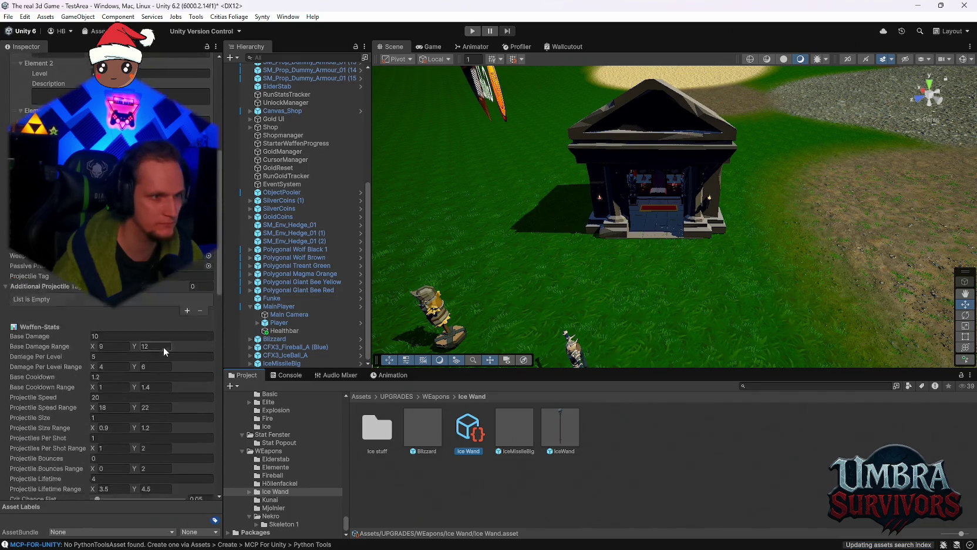
scroll(163, 347, "up", 3)
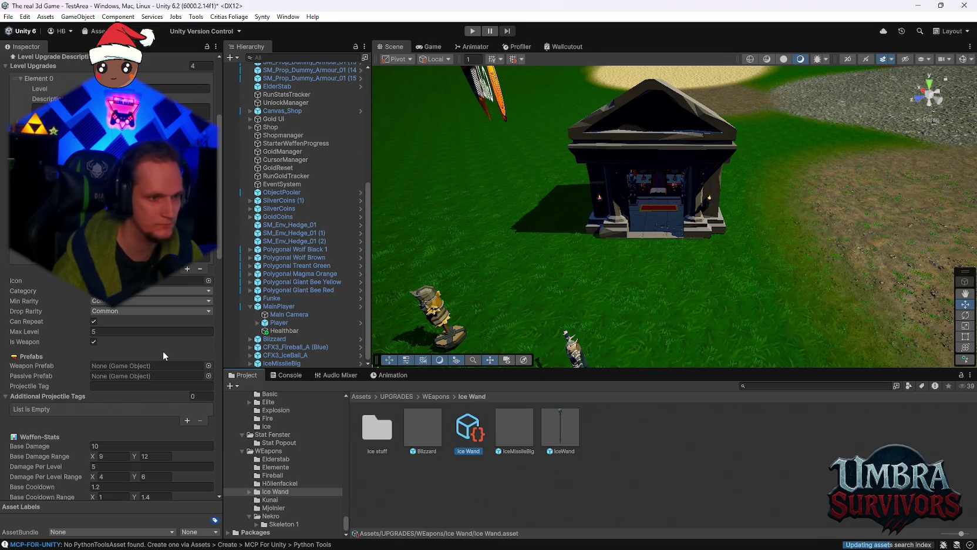
scroll(162, 352, "up", 5)
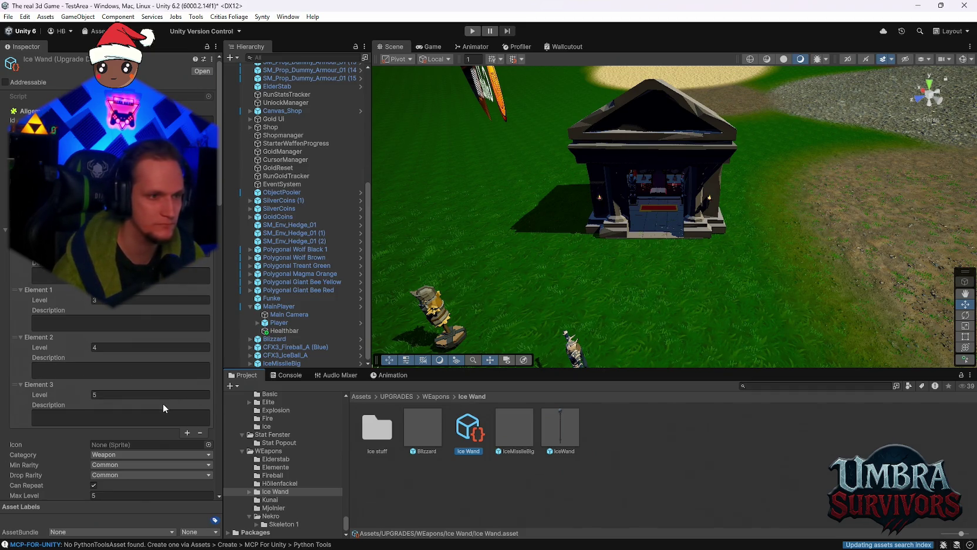
scroll(156, 409, "down", 3)
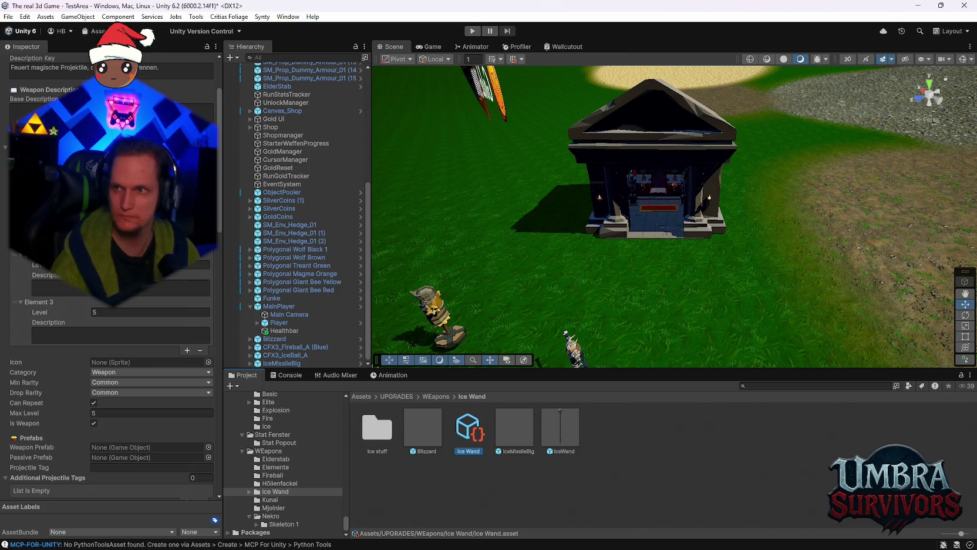
right_click(446, 485)
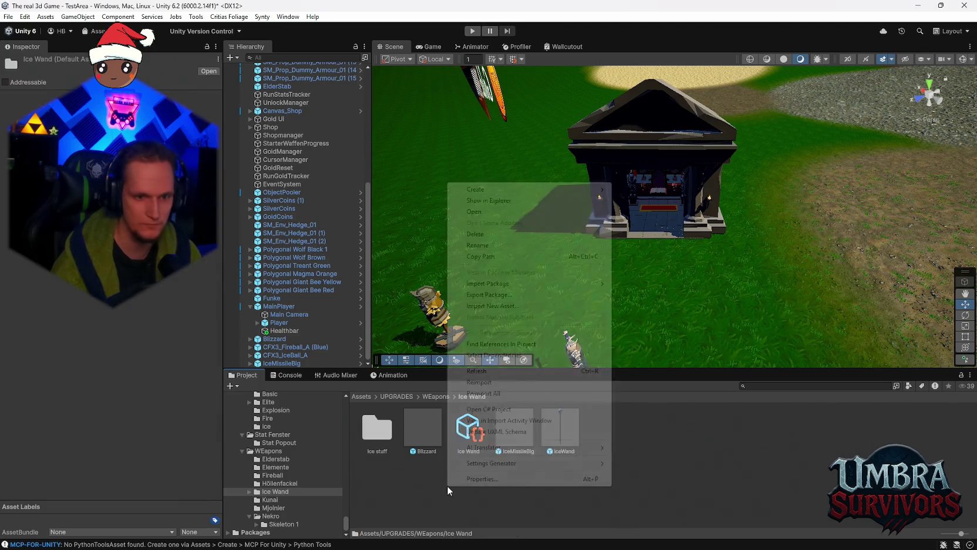
- Create an empty C# script named IceWand in the Ice Wand folder
mouse_move(488, 189)
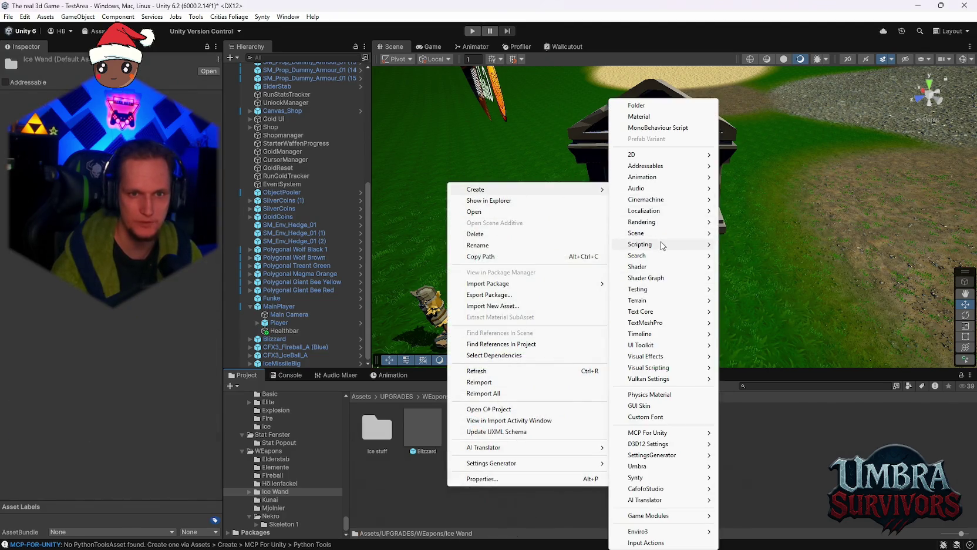
mouse_move(660, 244)
left_click(727, 267)
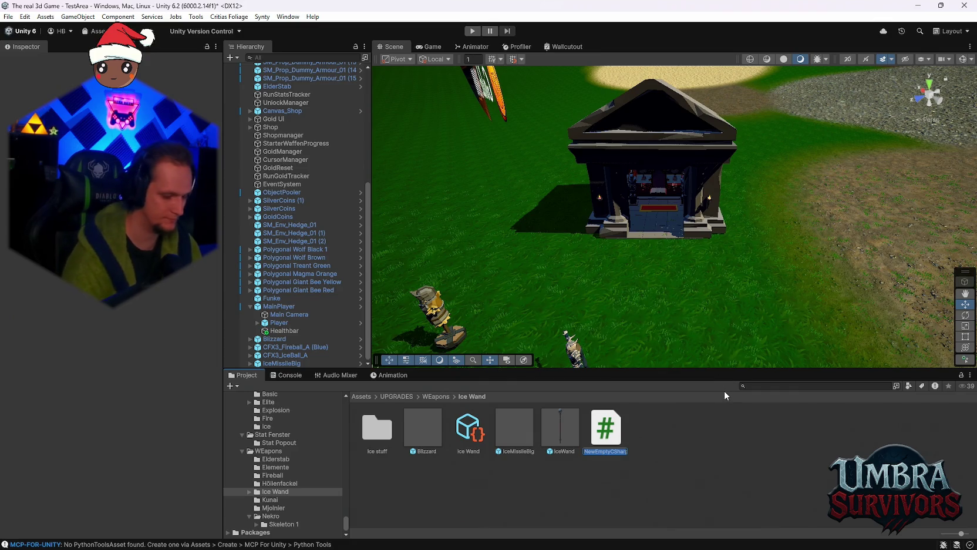
type("IceWand")
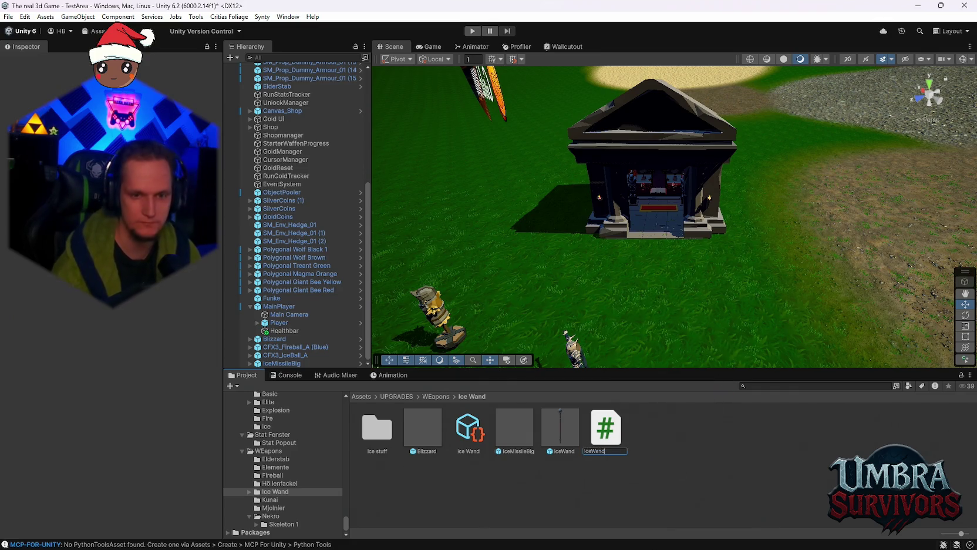
key("Return")
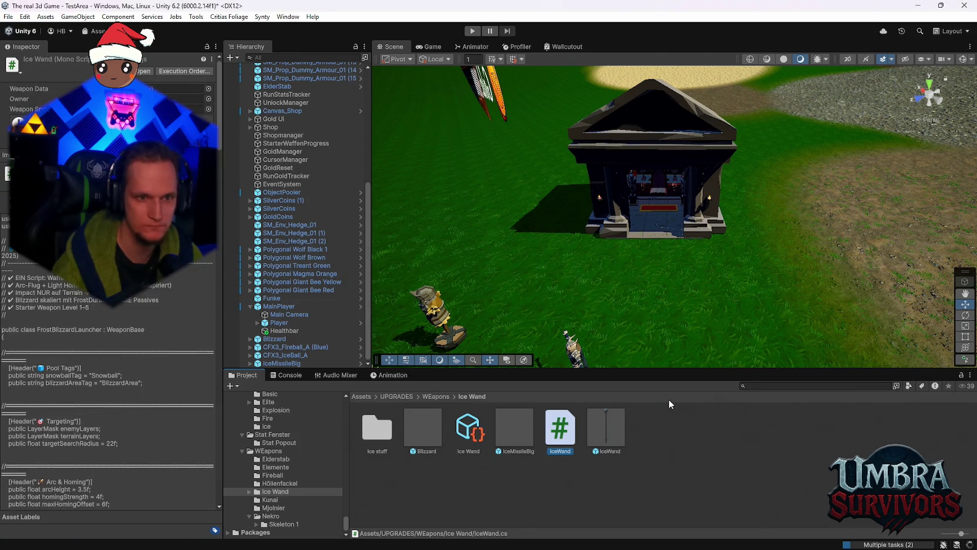
- Clear the Console log and return to the Ice Wand folder's files
left_click(668, 399)
left_click(284, 375)
left_click(238, 385)
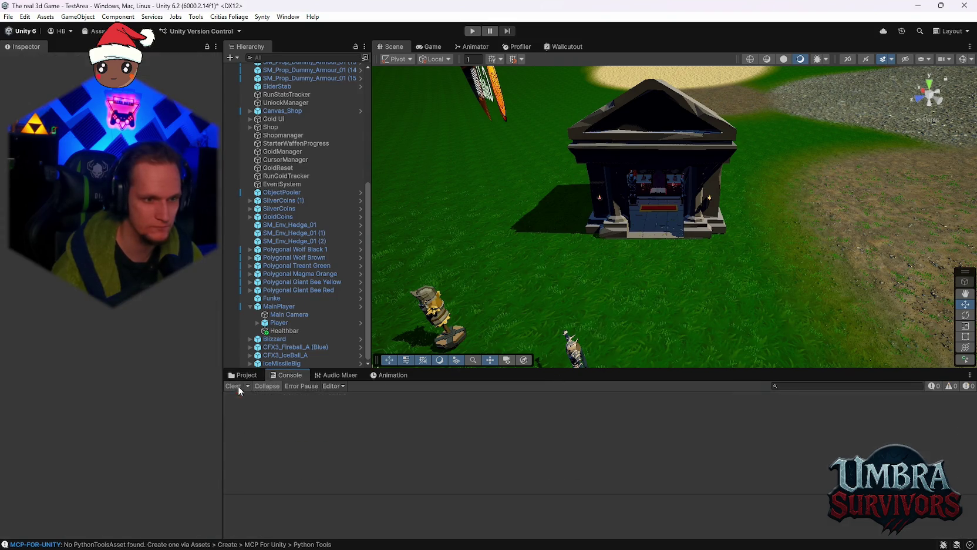
left_click(243, 375)
scroll(298, 231, "up", 5)
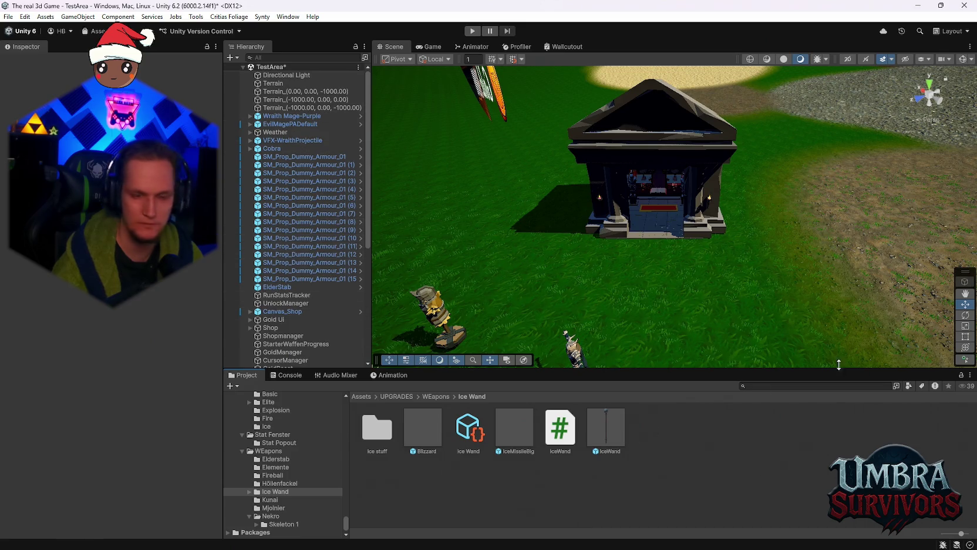
- Inspect the IceWand script and prefab, then drag the IceWand prefab toward IceMissileBig
left_click(554, 437)
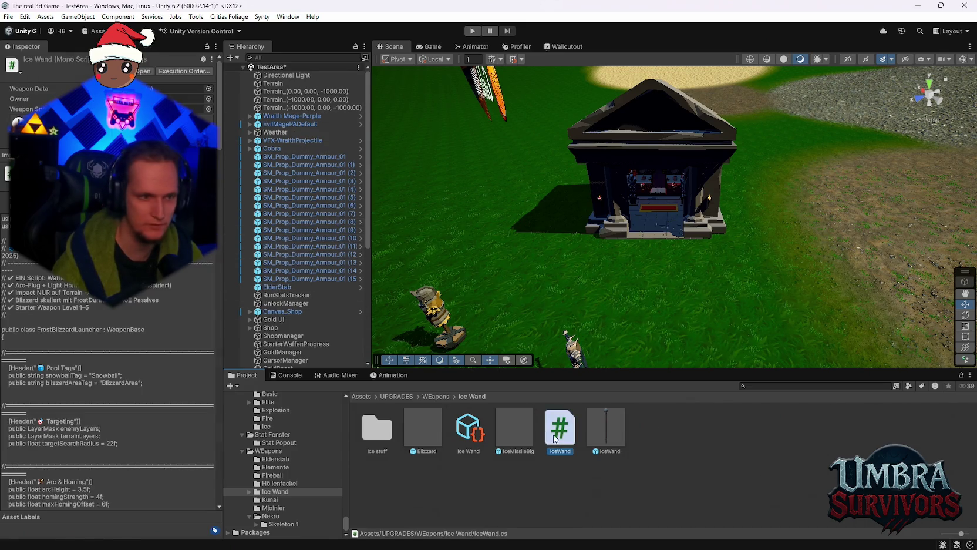
left_click(686, 460)
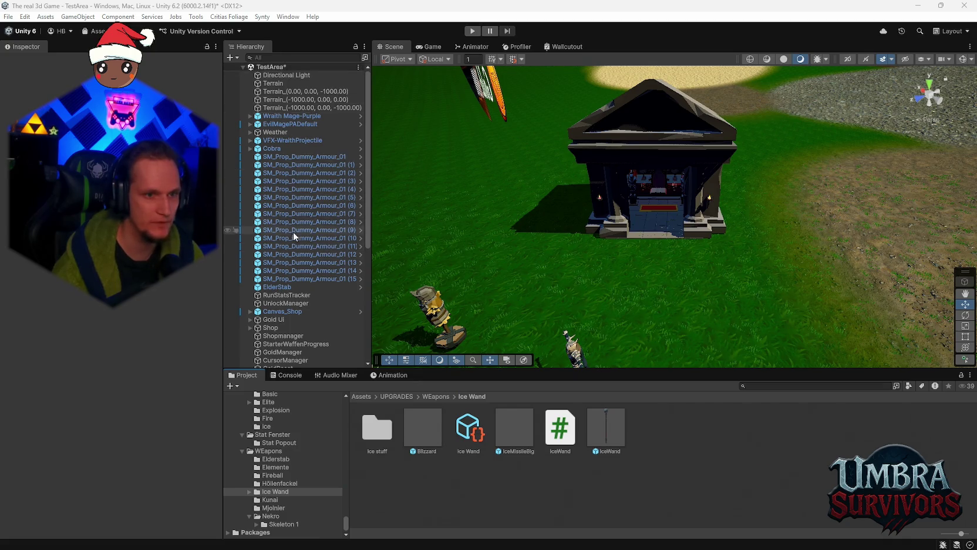
scroll(302, 246, "down", 5)
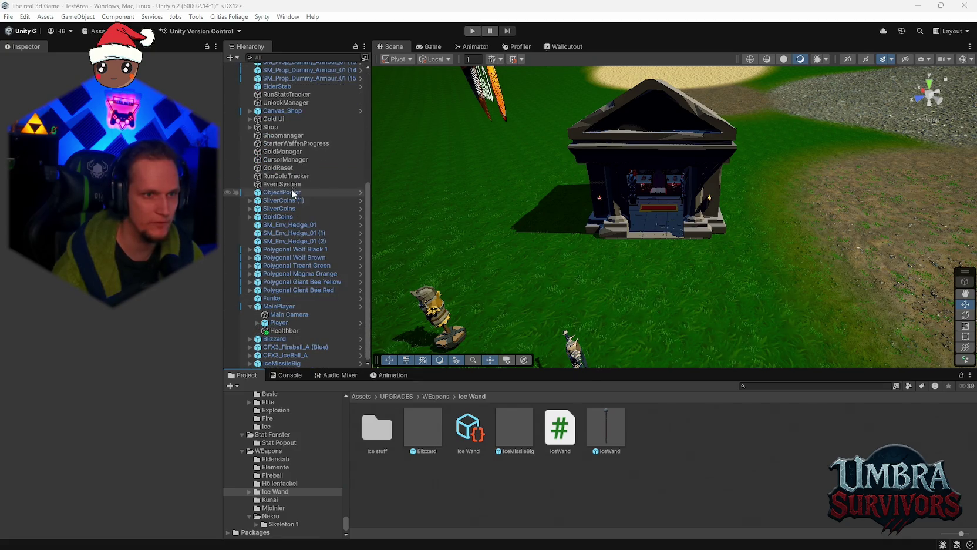
scroll(294, 185, "up", 1)
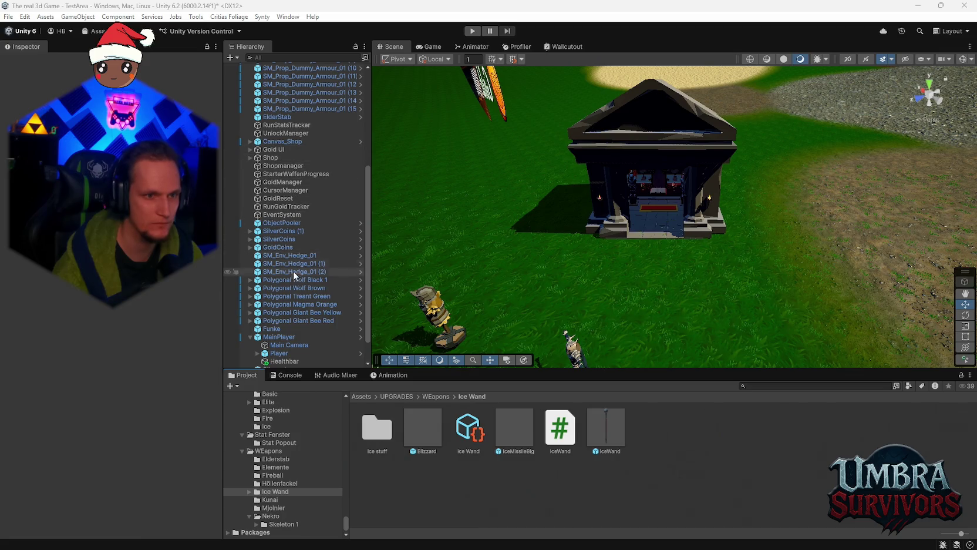
scroll(294, 299, "down", 1)
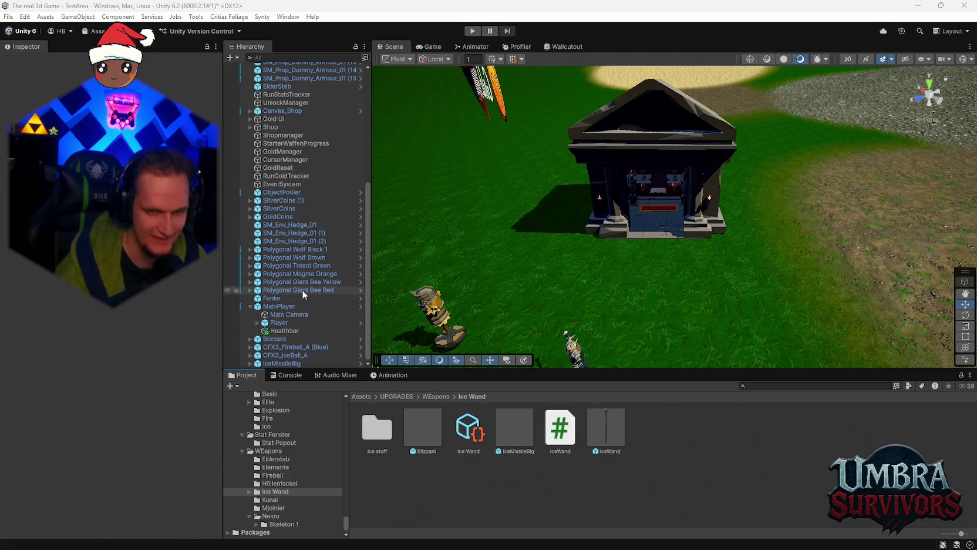
scroll(296, 287, "up", 6)
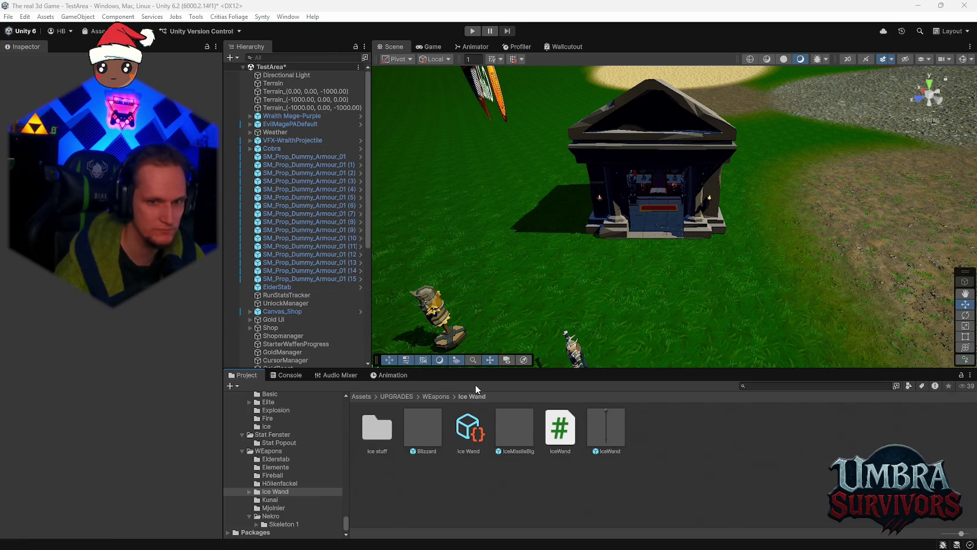
left_click_drag(599, 435, 510, 426)
scroll(117, 293, "down", 5)
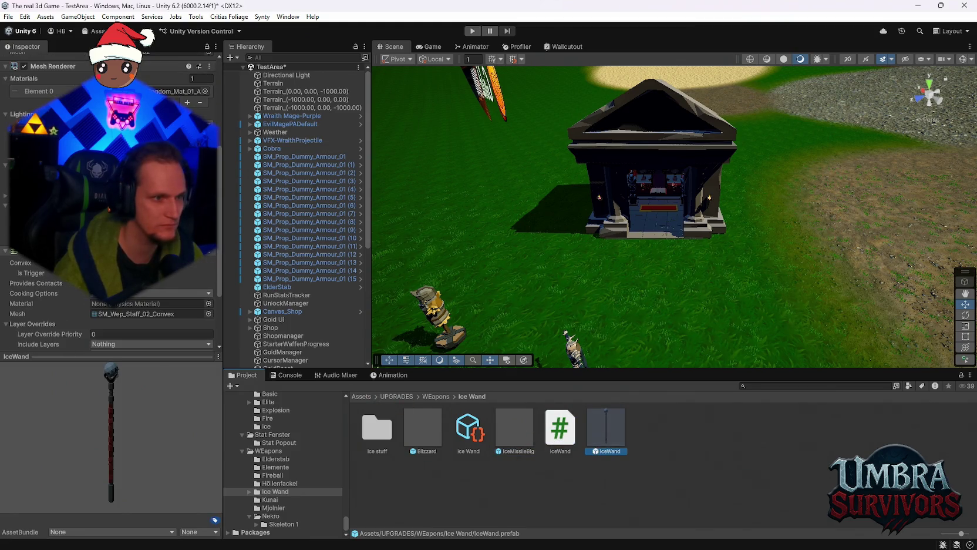
right_click(41, 252)
left_click(82, 270)
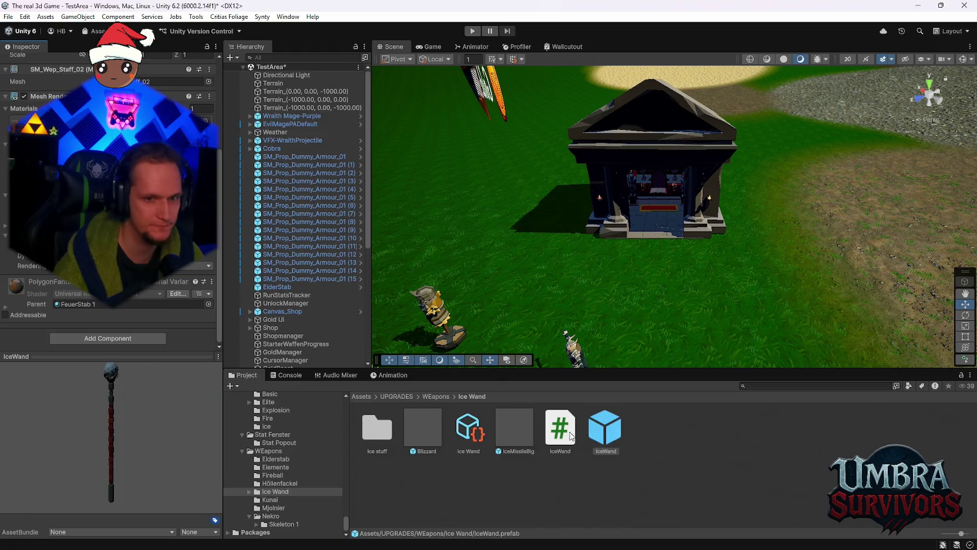
mouse_move(606, 427)
left_mouse_down()
mouse_move(581, 432)
mouse_move(50, 328)
mouse_move(55, 311)
left_mouse_up()
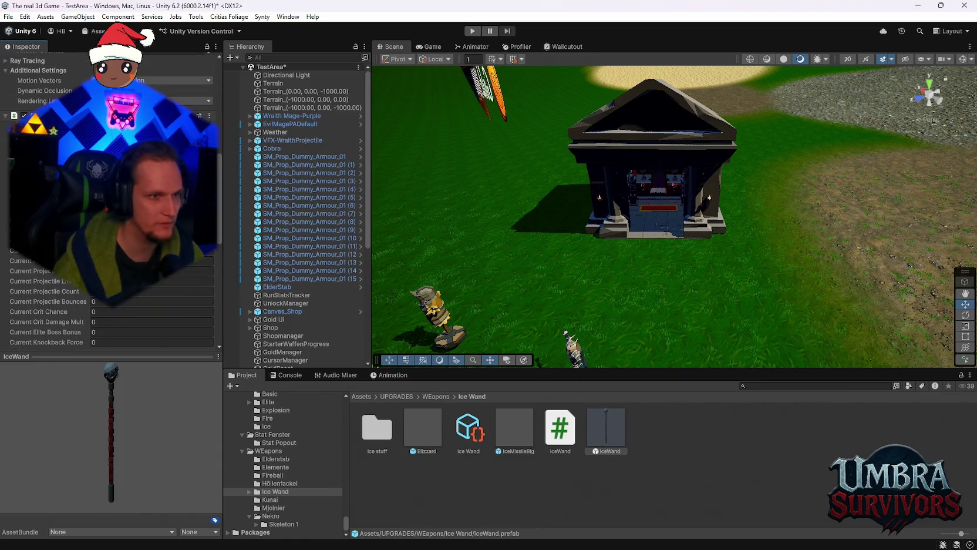
scroll(111, 200, "down", 5)
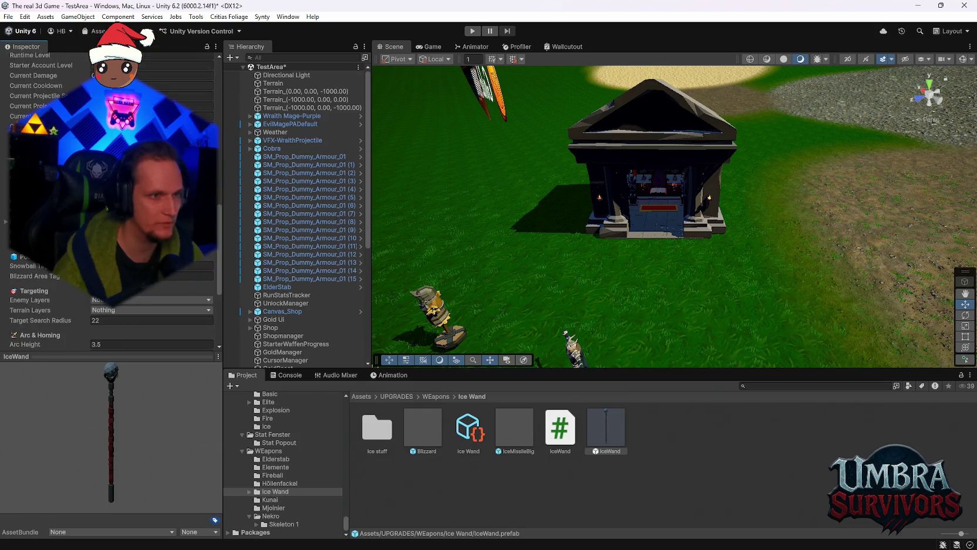
scroll(112, 200, "up", 3)
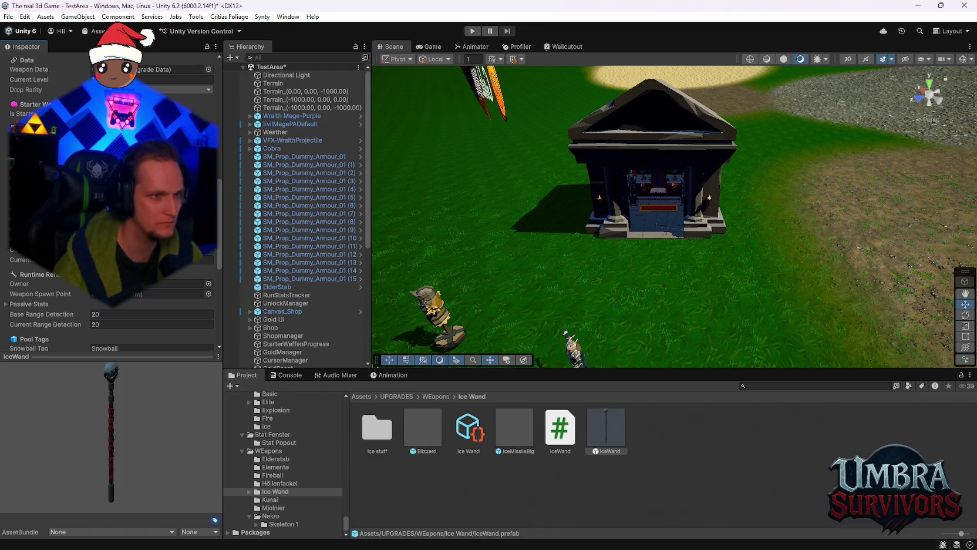
scroll(111, 200, "down", 6)
scroll(112, 200, "up", 5)
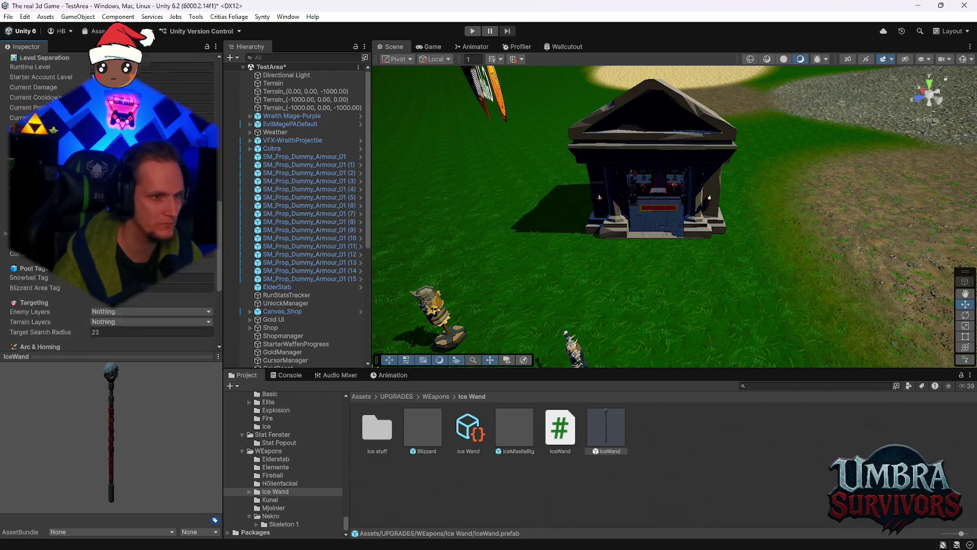
scroll(112, 200, "down", 3)
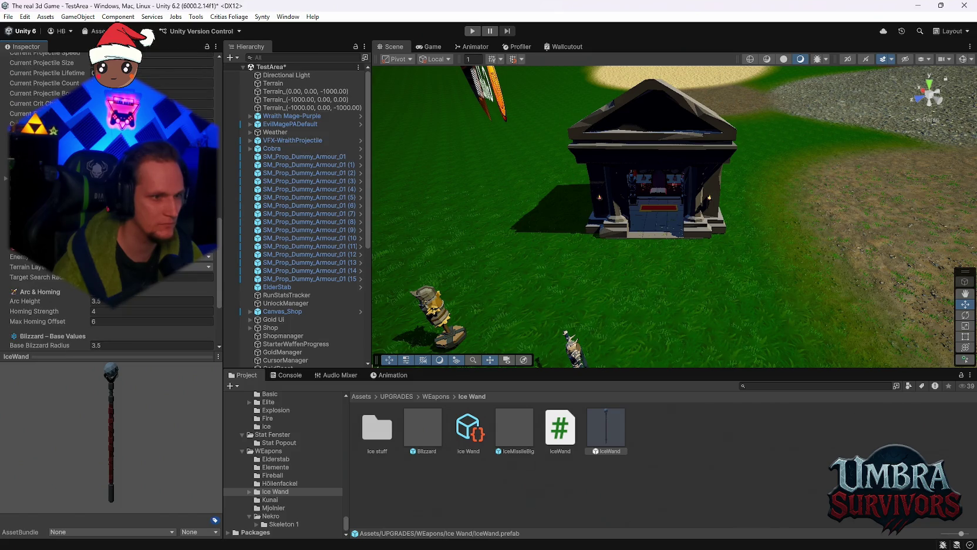
scroll(111, 200, "down", 1)
left_click(147, 229)
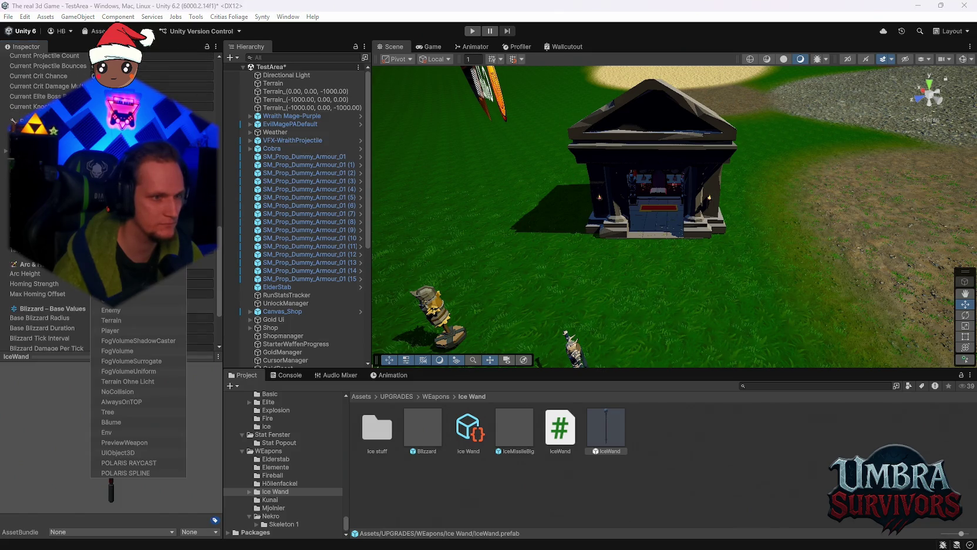
left_click(147, 219)
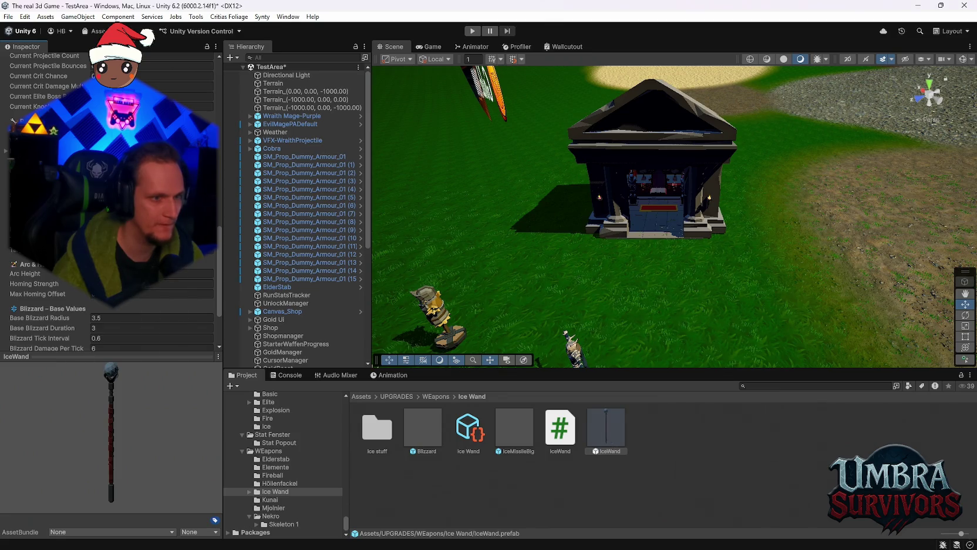
left_click(147, 228)
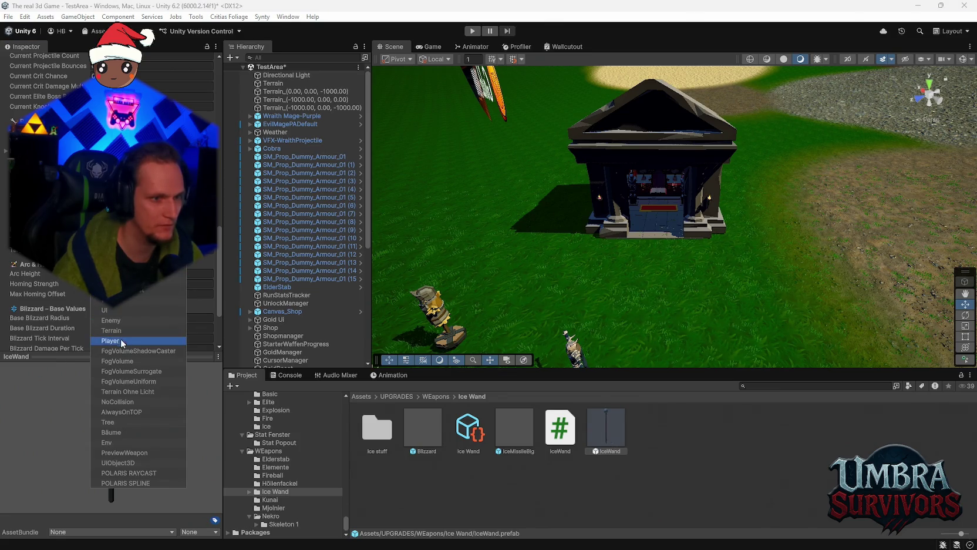
left_click(117, 320)
scroll(109, 202, "down", 1)
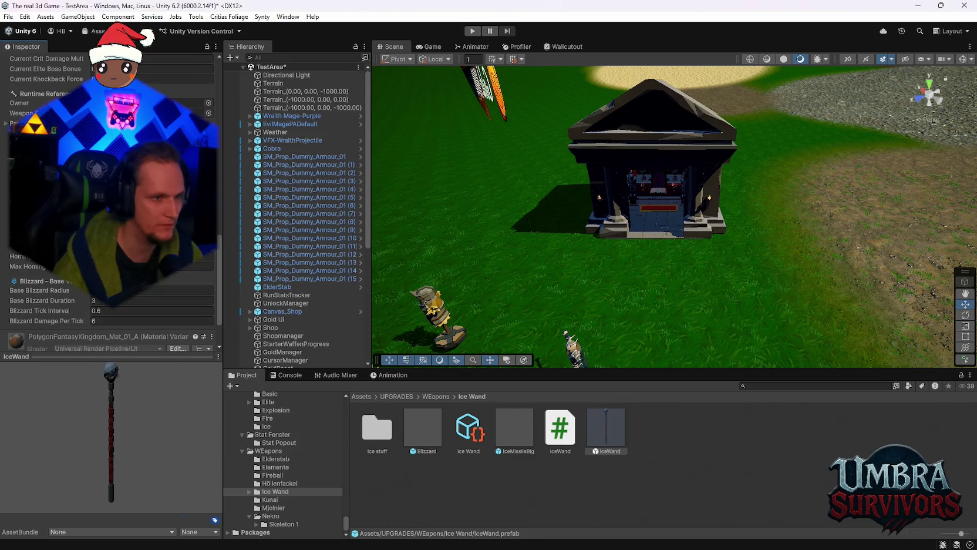
scroll(109, 203, "down", 1)
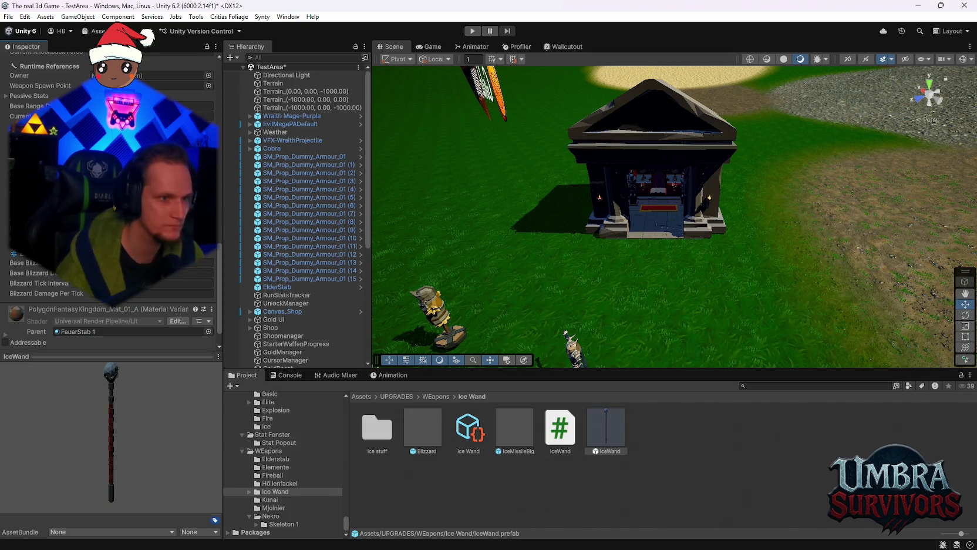
scroll(109, 203, "down", 1)
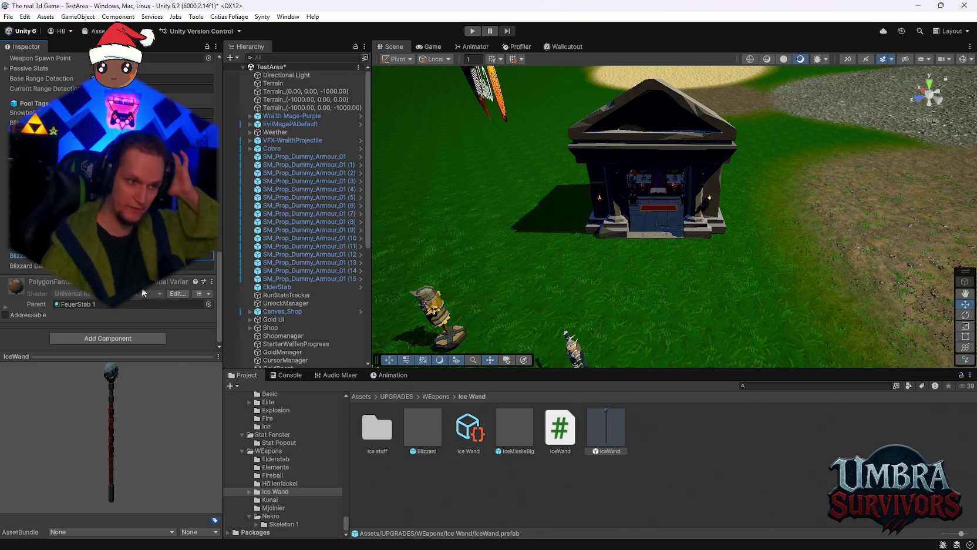
left_click(200, 265)
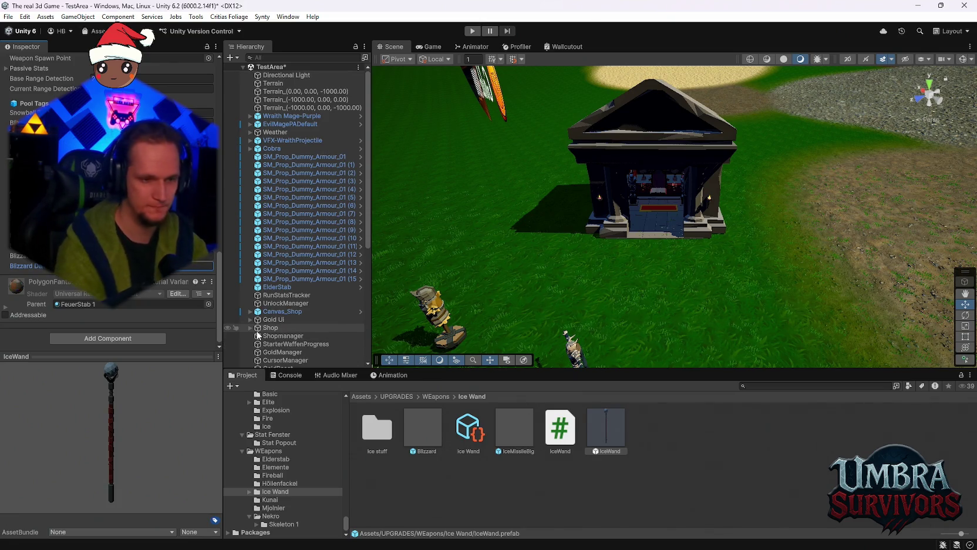
scroll(47, 275, "up", 10)
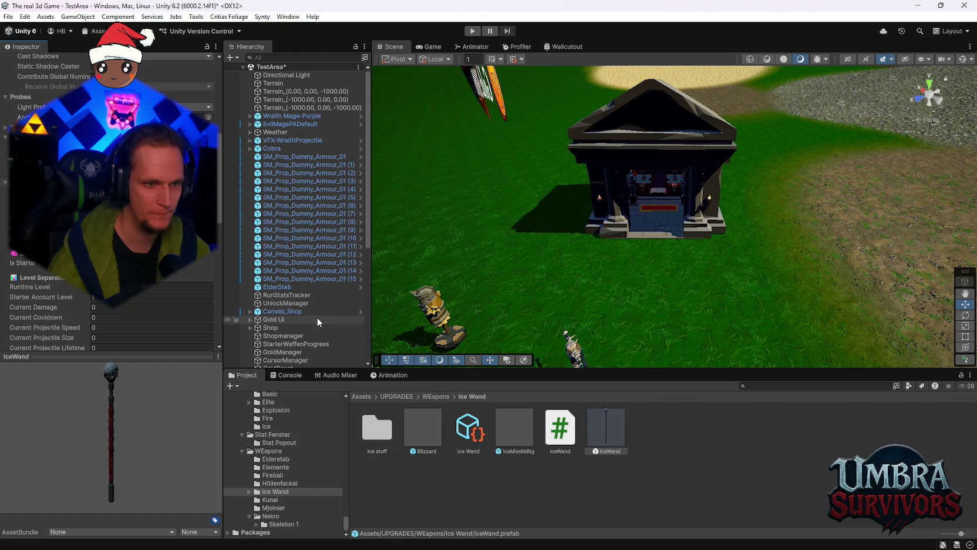
left_click(285, 59)
- Search the Hierarchy for ObjectPooler and select it to show its pool list
type("ob")
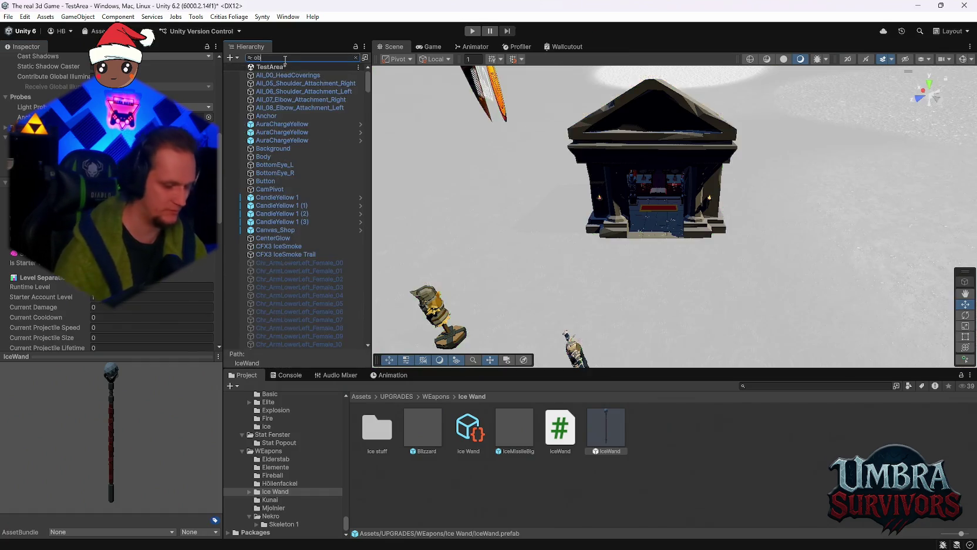
left_click(289, 101)
scroll(198, 315, "down", 3)
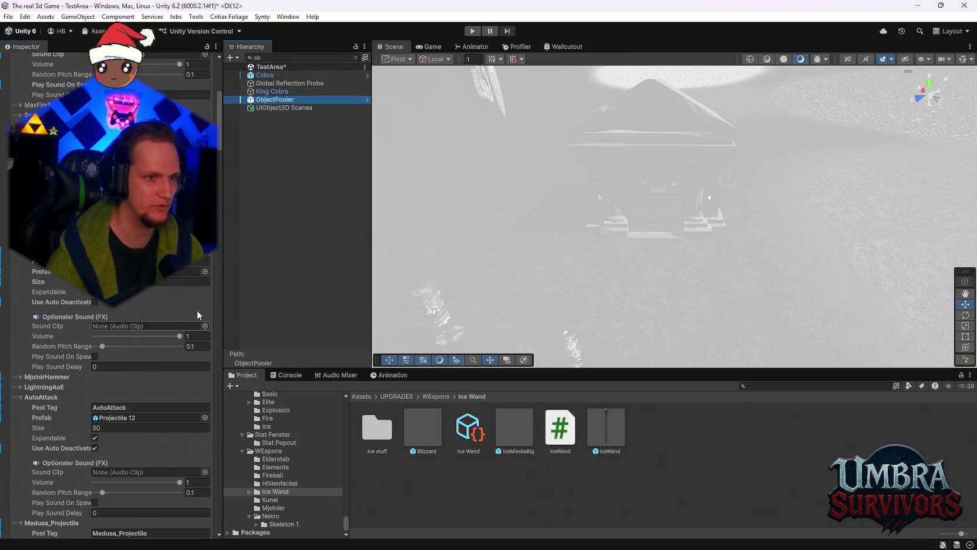
left_click_drag(219, 128, 220, 519)
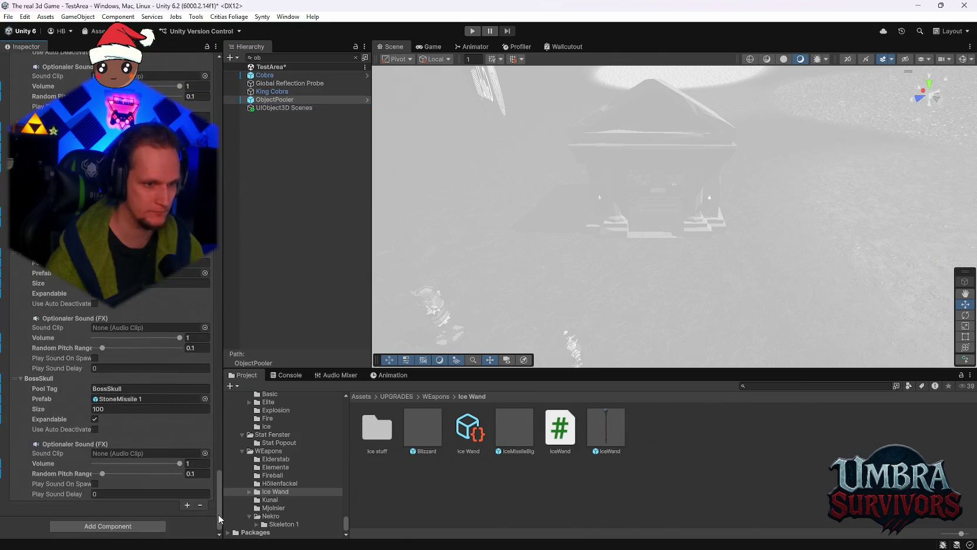
- Add a new pool tagged BlizzardArea that uses the Blizzard prefab
left_click(187, 505)
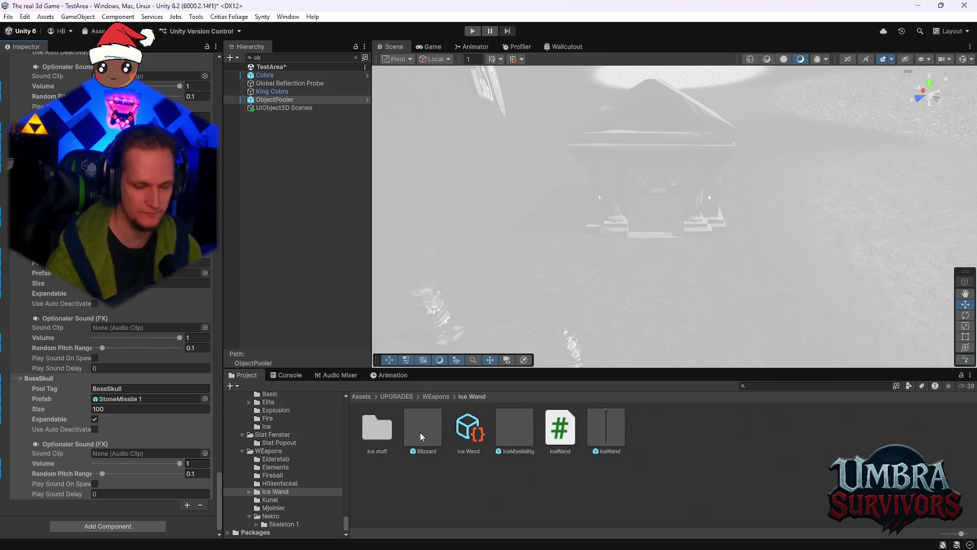
mouse_move(421, 434)
left_mouse_down()
mouse_move(429, 433)
mouse_move(103, 387)
mouse_move(112, 399)
left_mouse_up()
left_click(138, 389)
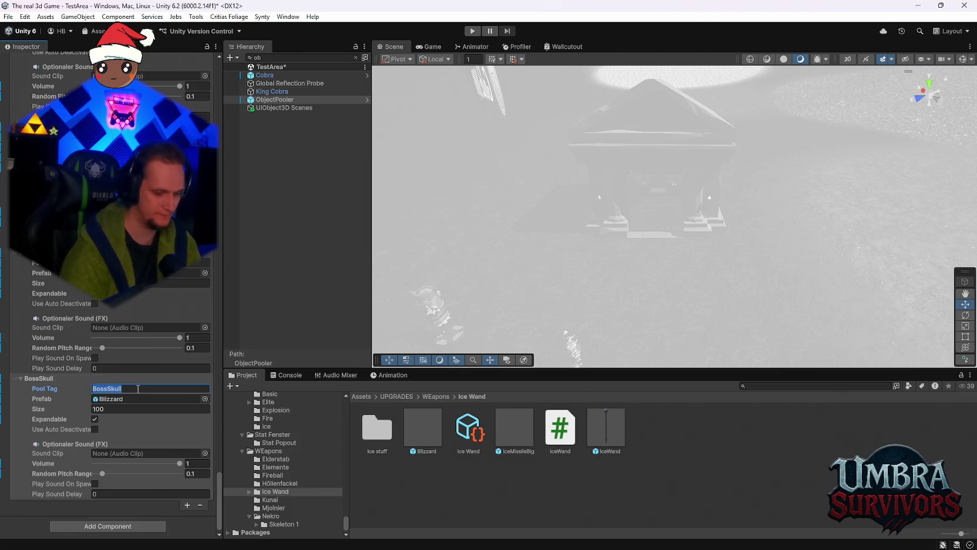
type("BlizzardAre")
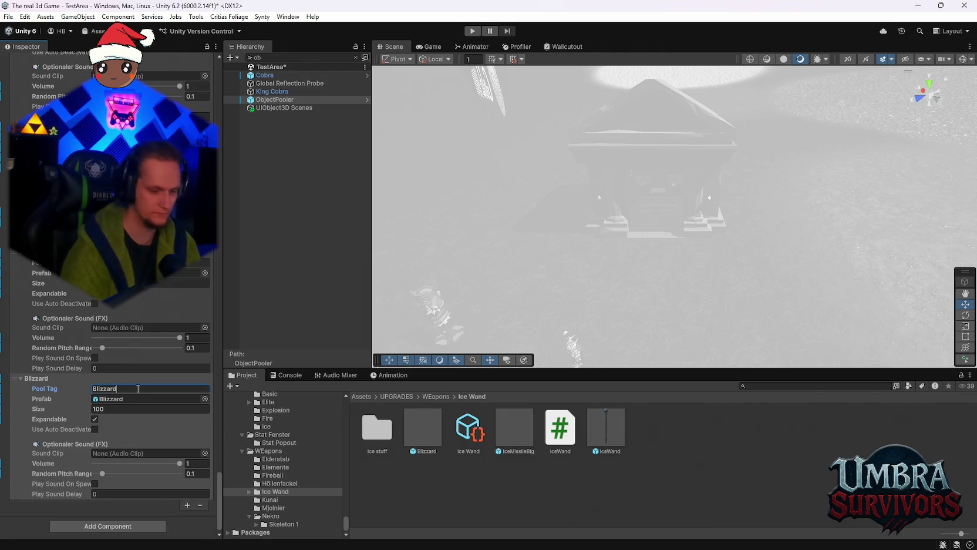
type("a")
key("Return")
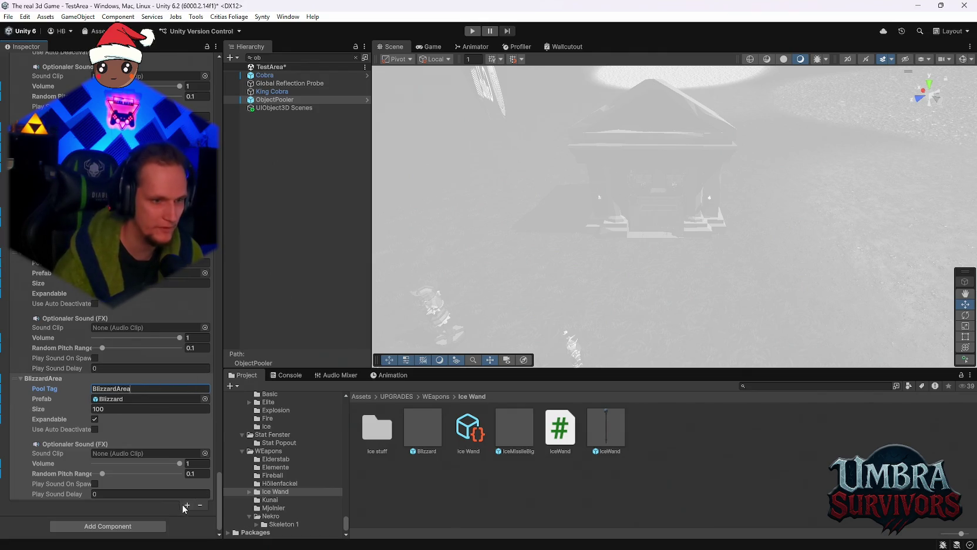
- Set IceMissileBig as the prefab of the Snowball pool, size 100
scroll(163, 449, "up", 1)
scroll(163, 448, "down", 1)
left_click_drag(504, 438, 117, 399)
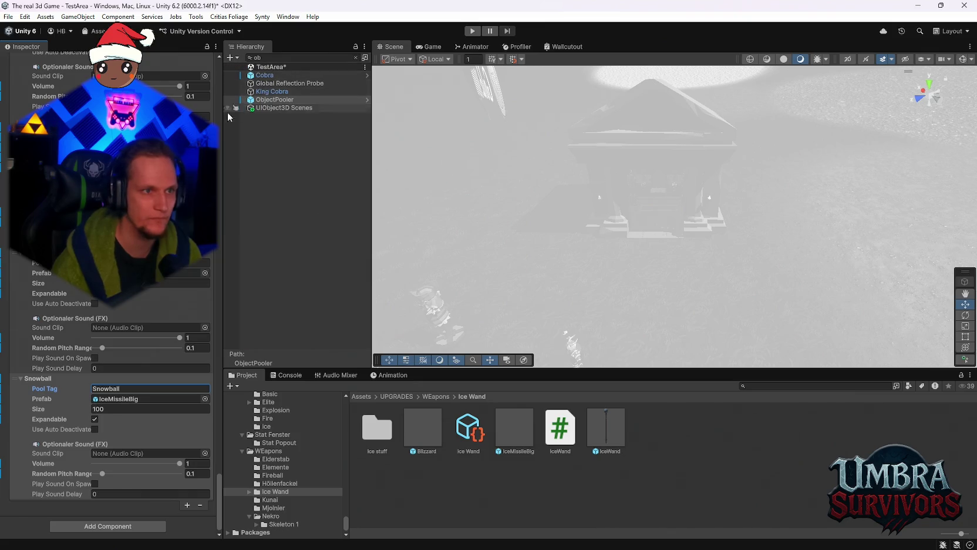
left_click_drag(219, 478, 223, 54)
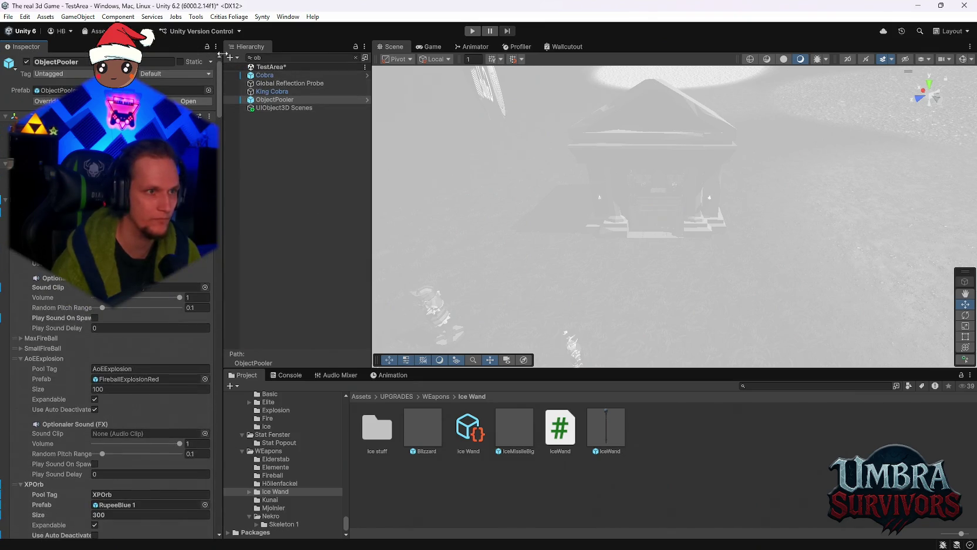
- Clear the Hierarchy search and inspect the StarterWaffenProgress and EventSystem objects
left_click(355, 57)
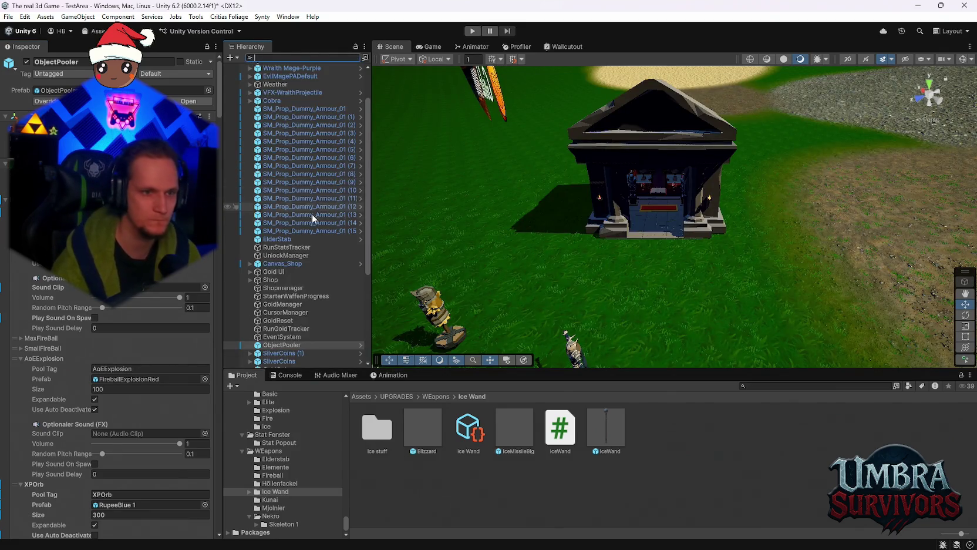
scroll(300, 194, "down", 3)
left_click(293, 205)
scroll(320, 257, "up", 5)
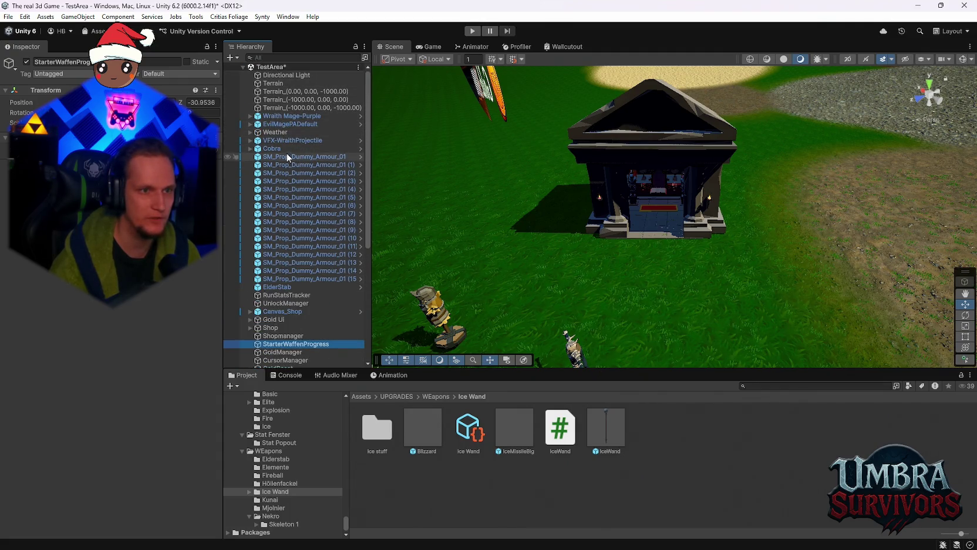
scroll(298, 287, "down", 2)
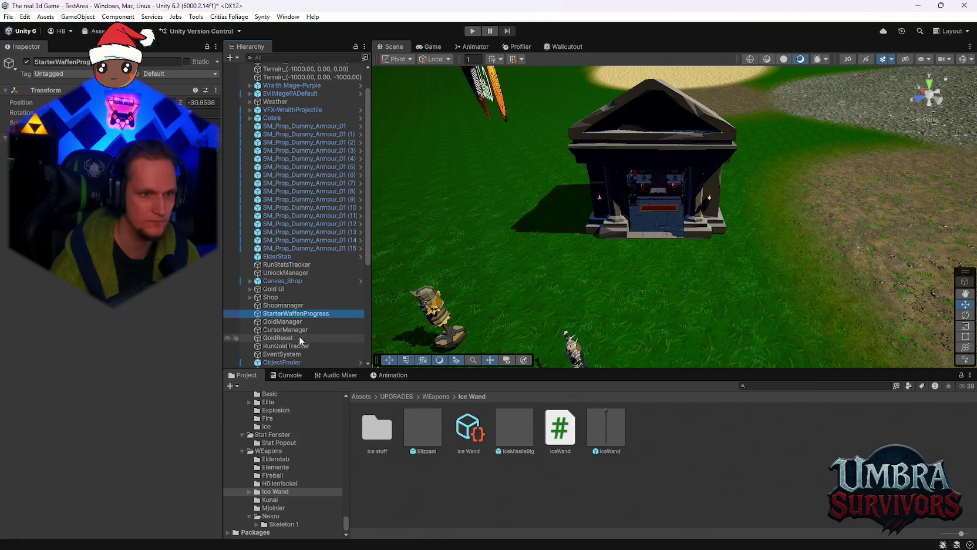
left_click(284, 354)
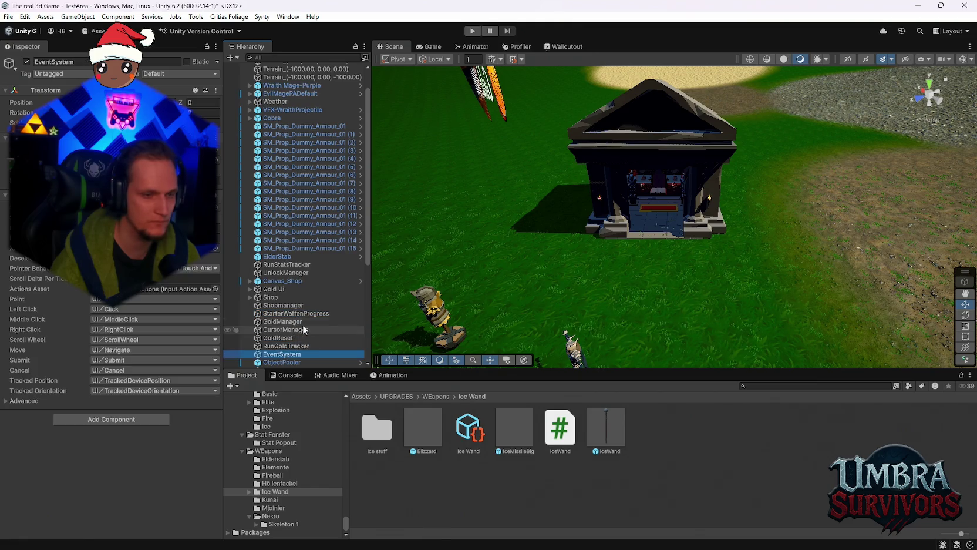
- Inspect Shopmanager and Gold Ui, then select UnlockManager to view its weapon unlocks
left_click(287, 313)
left_click(286, 306)
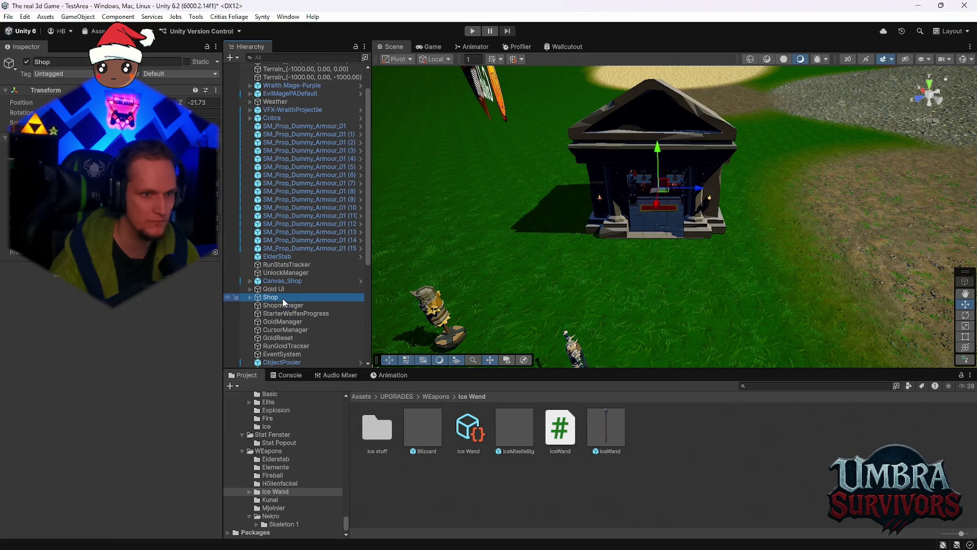
left_click(282, 288)
left_click(289, 273)
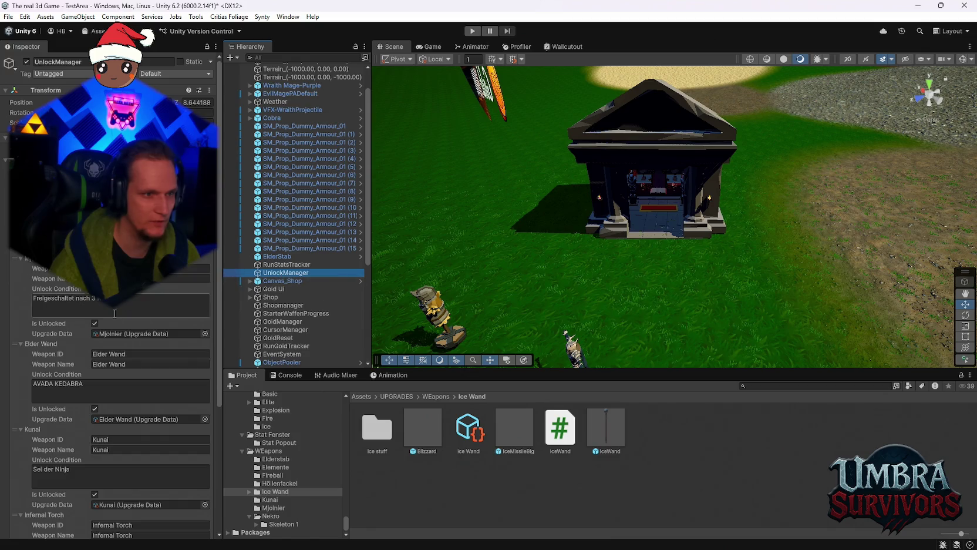
- Add a fifth weapon unlock with ID and name IceWand, linked to Ice Wand upgrade data
scroll(181, 482, "down", 10)
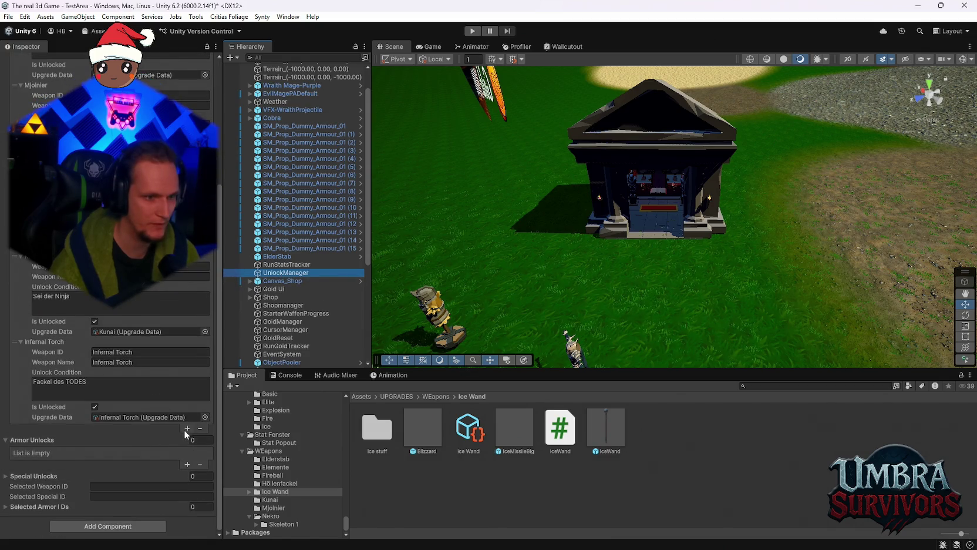
left_click(185, 429)
left_click(142, 356)
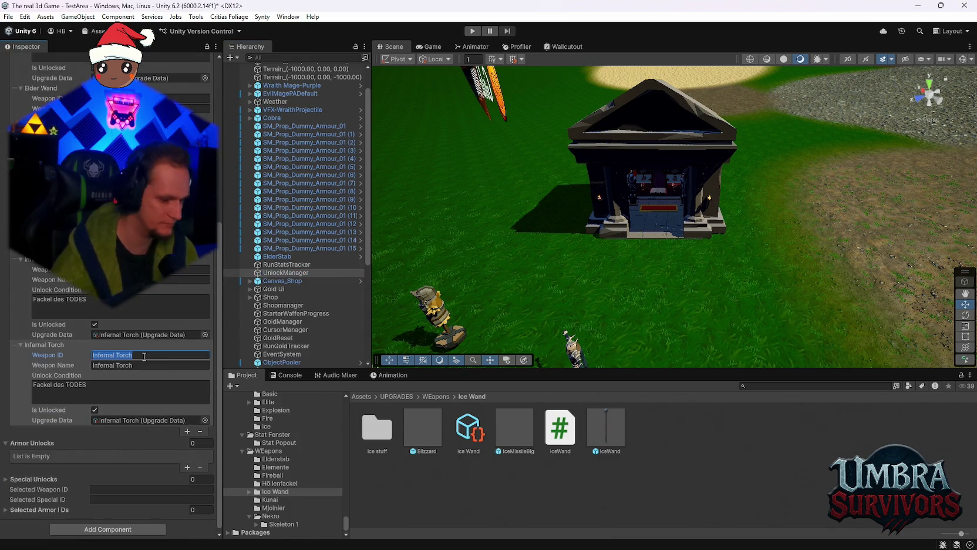
type("IceWand")
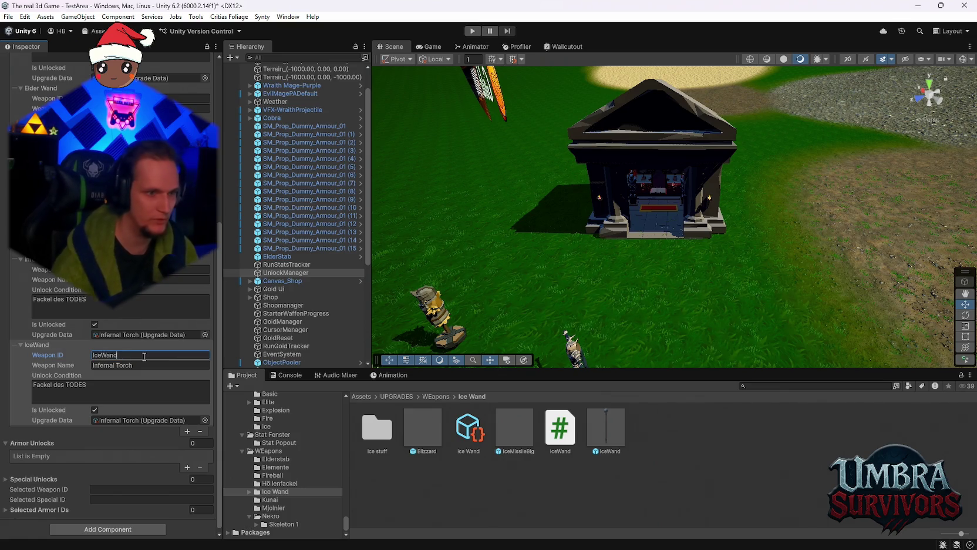
key("Tab")
type("IceWand")
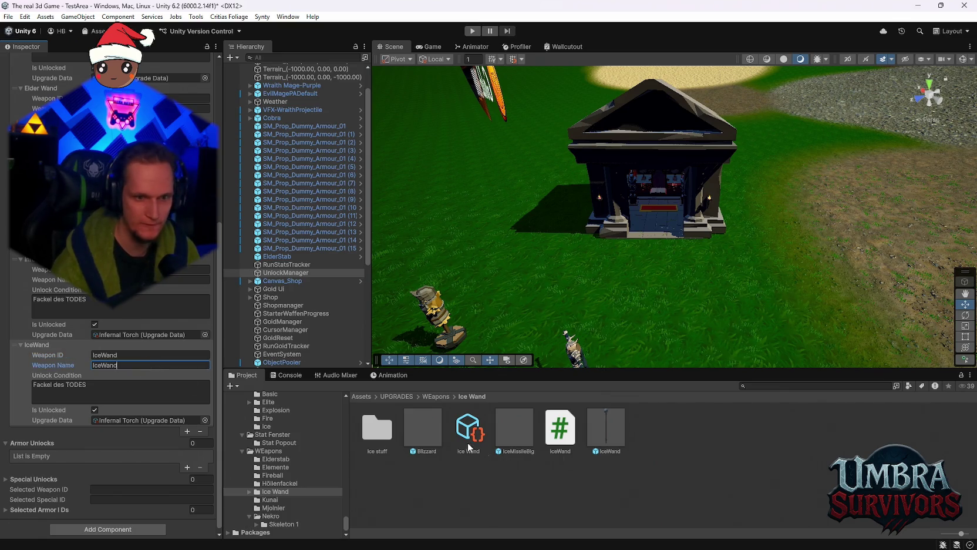
left_click_drag(470, 447, 126, 420)
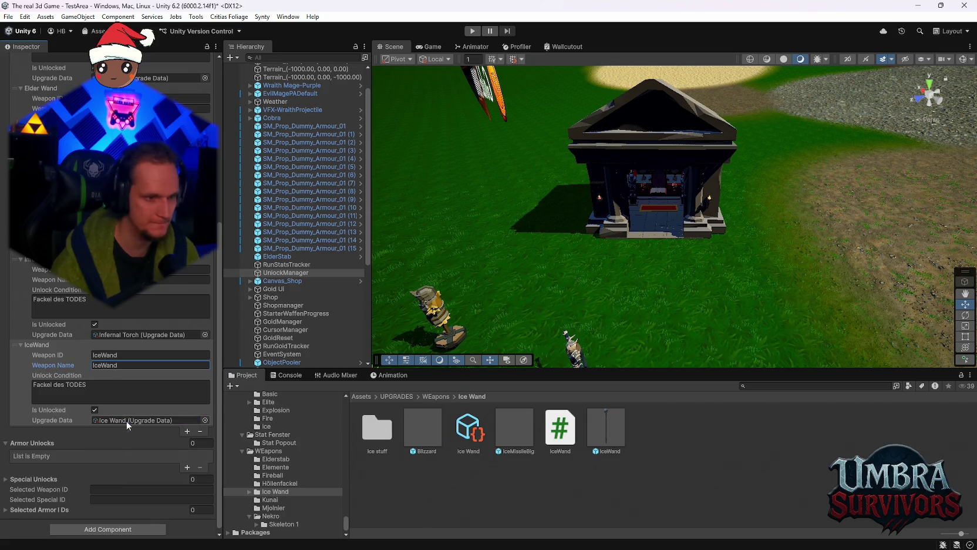
left_click(467, 434)
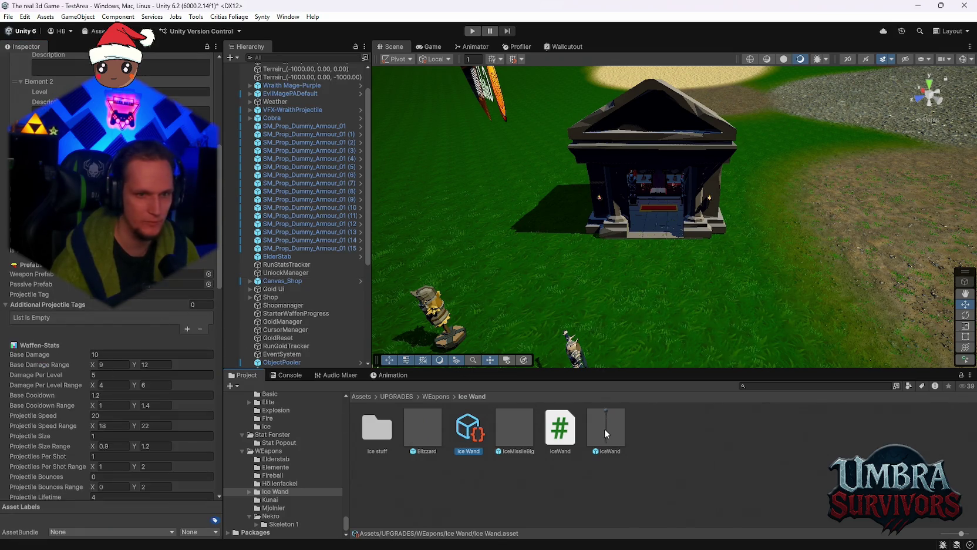
- Assign the IceWand prefab as the Ice Wand's Weapon Prefab and recheck UnlockManager's lists
left_click_drag(605, 433, 177, 274)
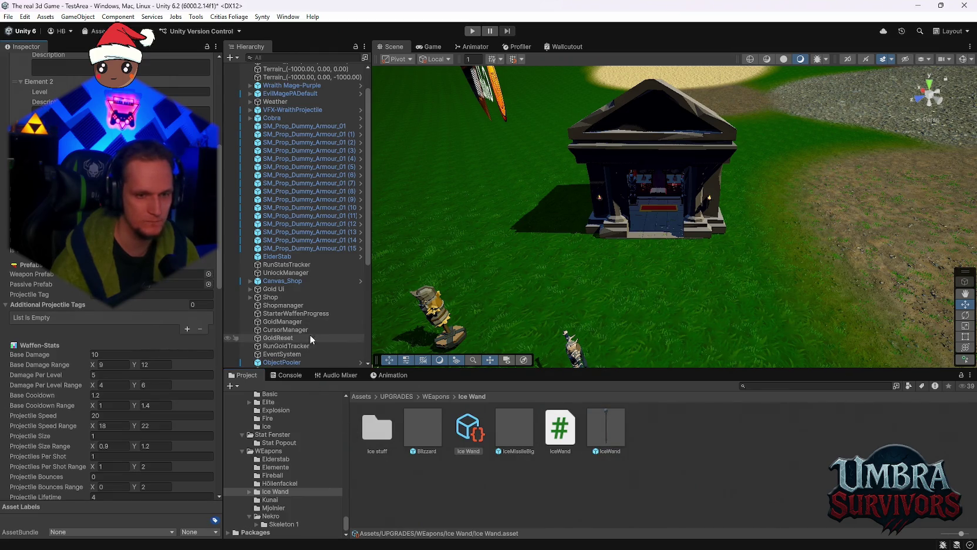
scroll(304, 293, "up", 2)
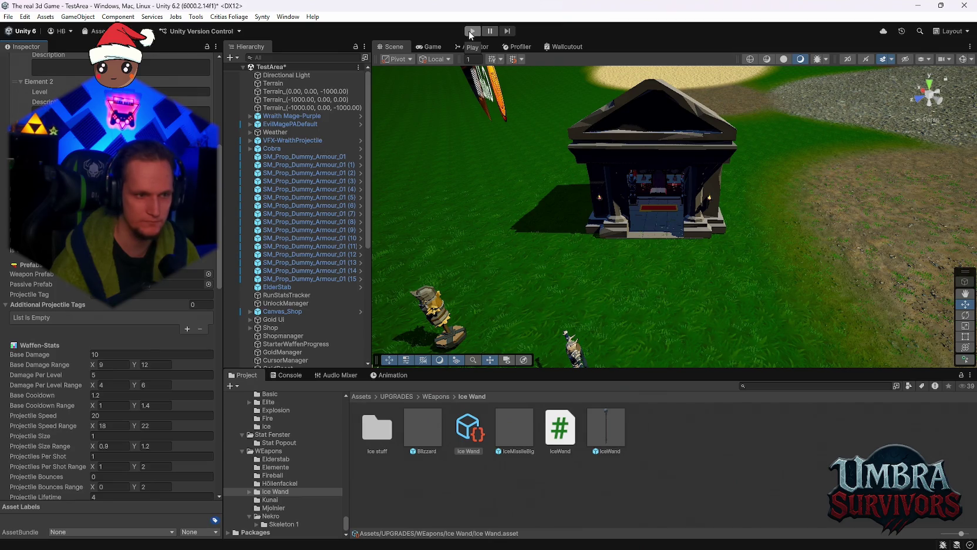
scroll(293, 284, "down", 3)
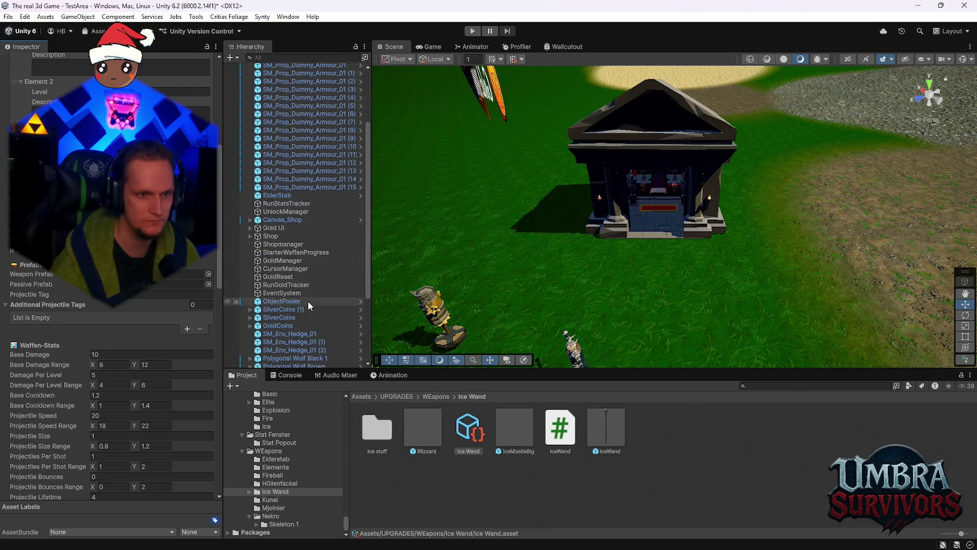
scroll(309, 312, "down", 2)
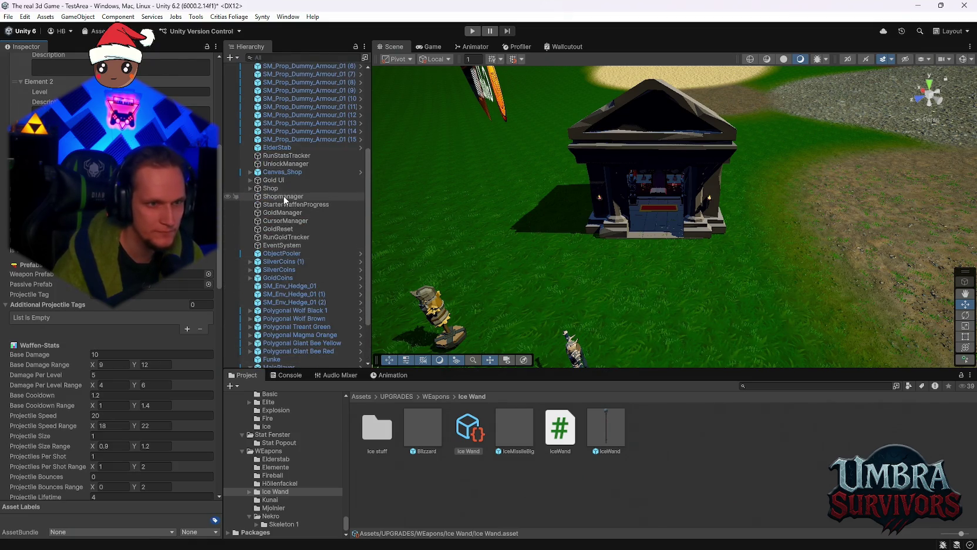
left_click(279, 163)
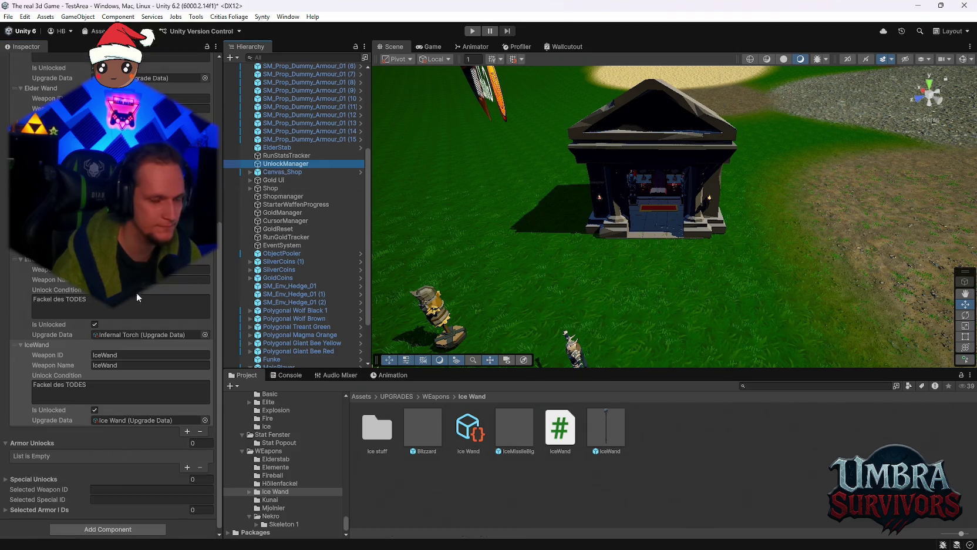
- Select MainPlayer's Player object to view its collider, Player Interactor and Player Health
scroll(165, 330, "up", 2)
scroll(277, 222, "down", 3)
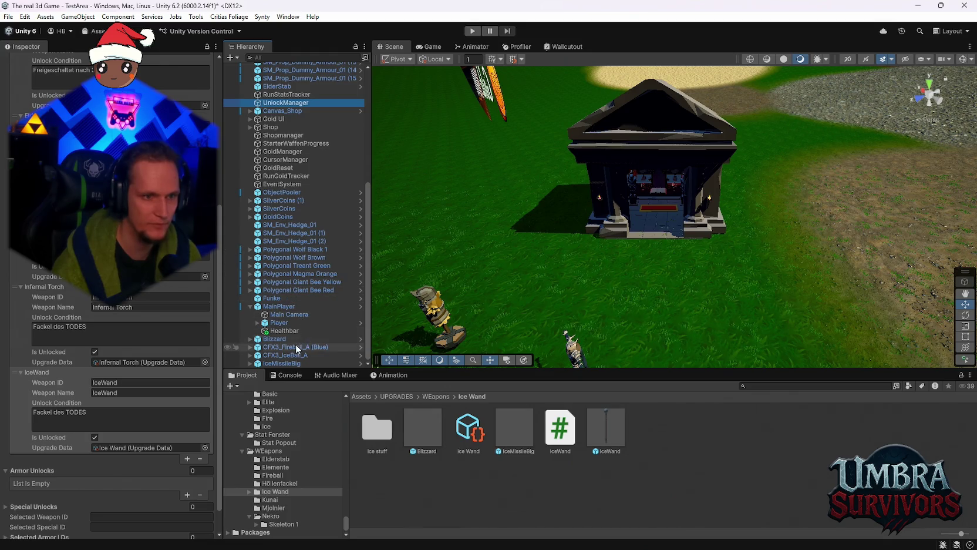
scroll(288, 294, "up", 10)
scroll(282, 262, "down", 10)
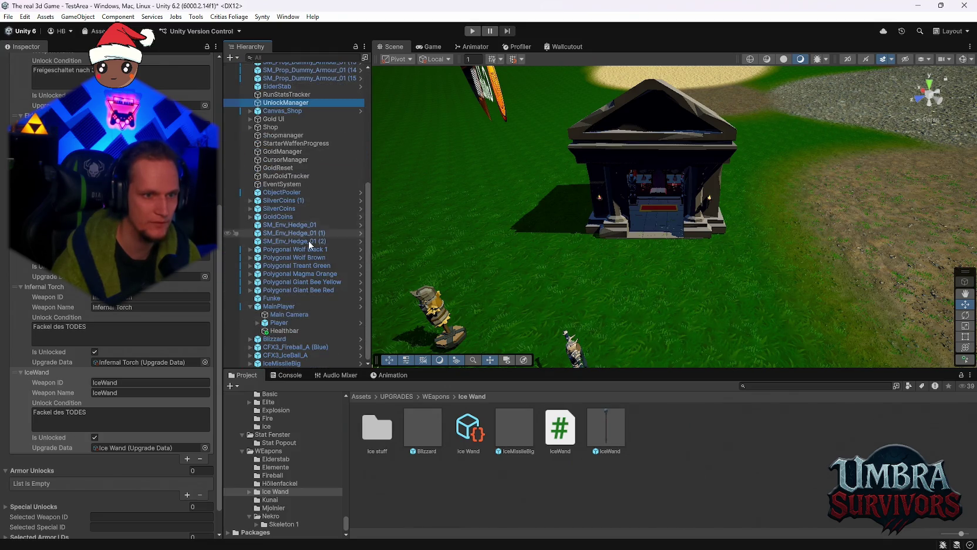
left_click(265, 323)
scroll(123, 353, "down", 10)
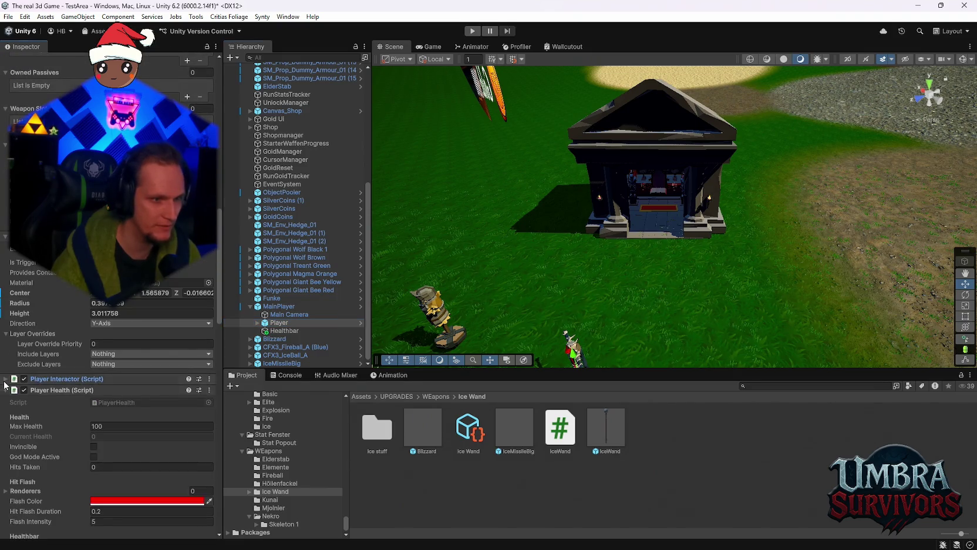
- Expand the Player Interactor and the Player Preview Handler's Mount Points list
left_click(6, 378)
left_click(6, 379)
scroll(8, 386, "up", 3)
scroll(8, 385, "down", 4)
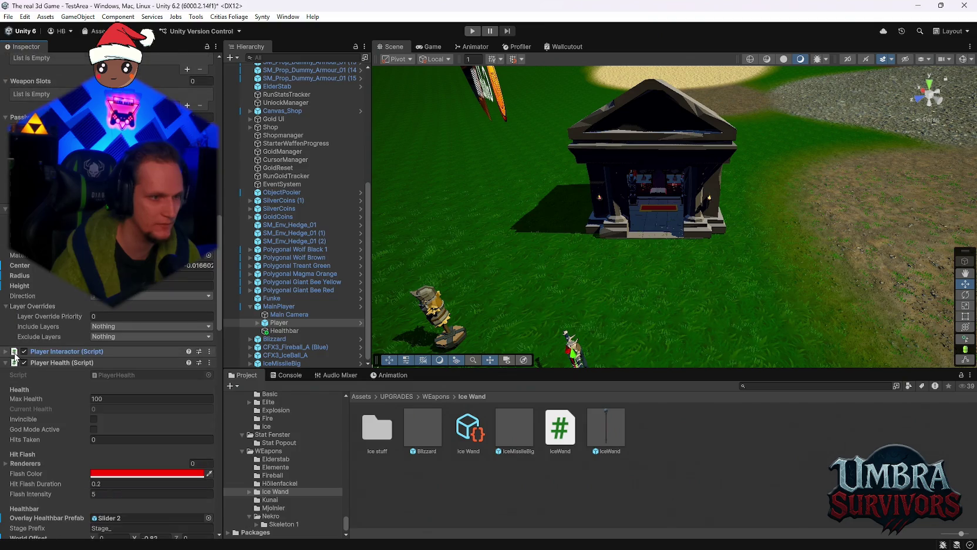
left_click(5, 351)
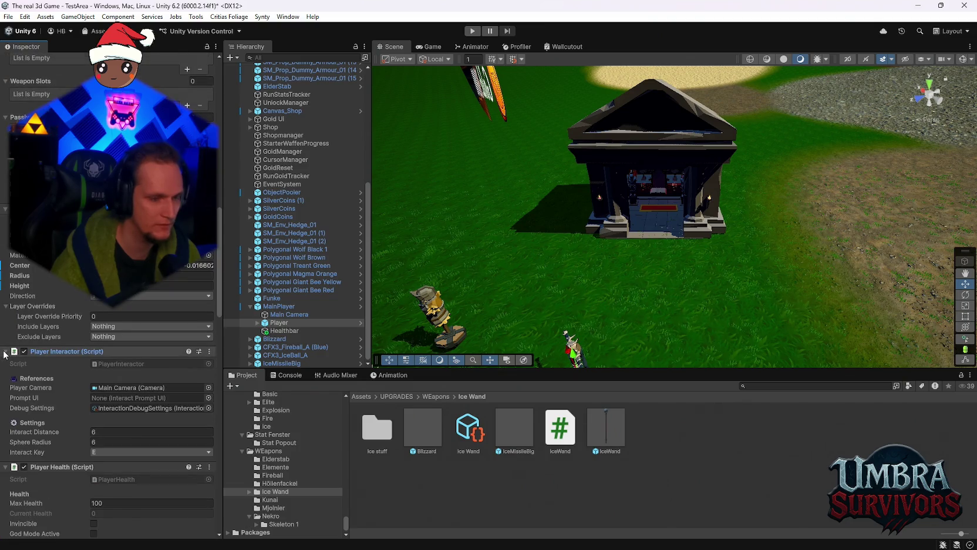
scroll(27, 376, "down", 15)
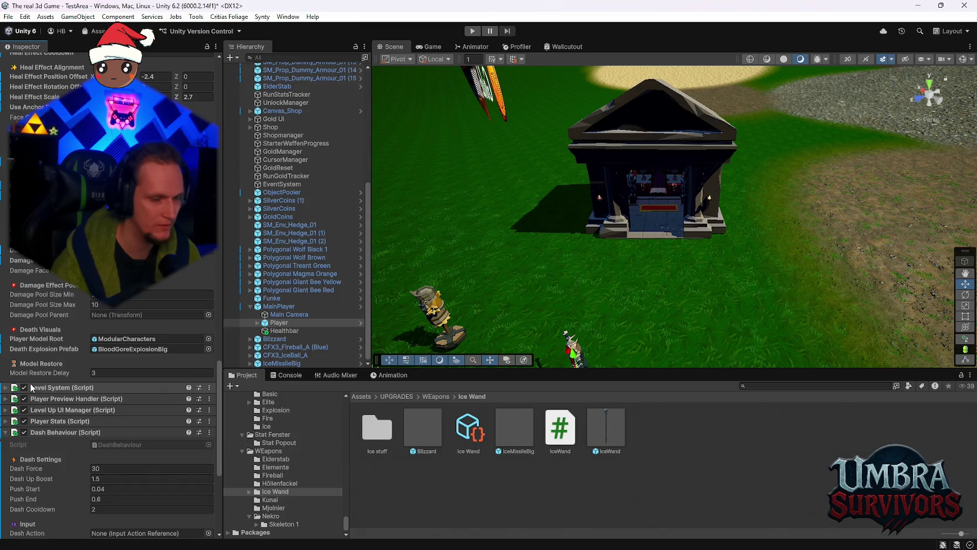
left_click(4, 399)
scroll(35, 418, "down", 10)
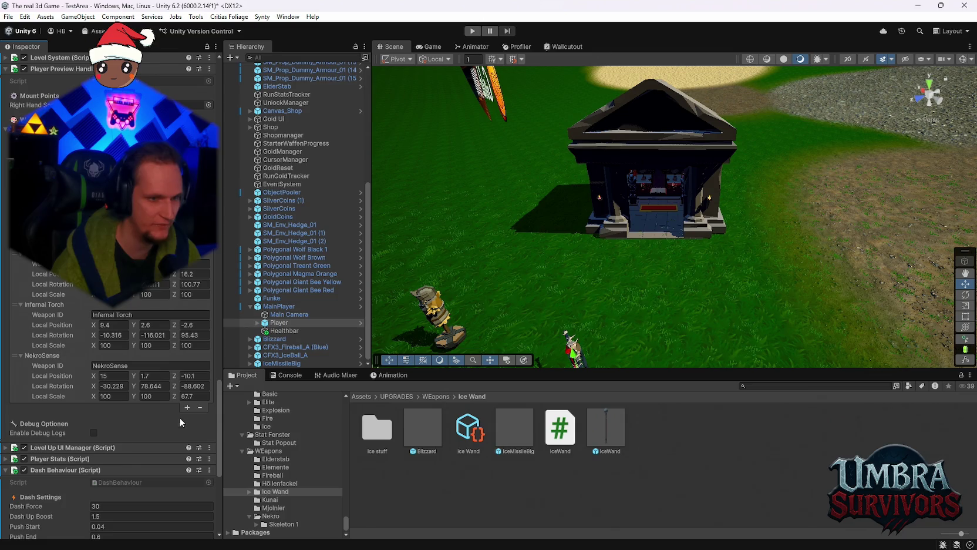
- Add an IceWand mount point copied from NekroSense at position 6.8/7.4/16.2
left_click(186, 407)
left_click(19, 406)
type("IceWand")
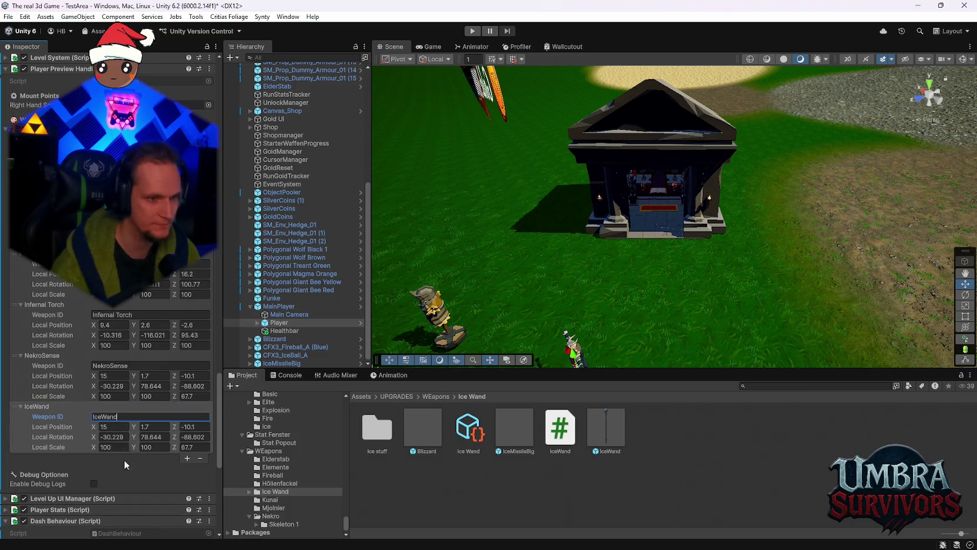
key("Return")
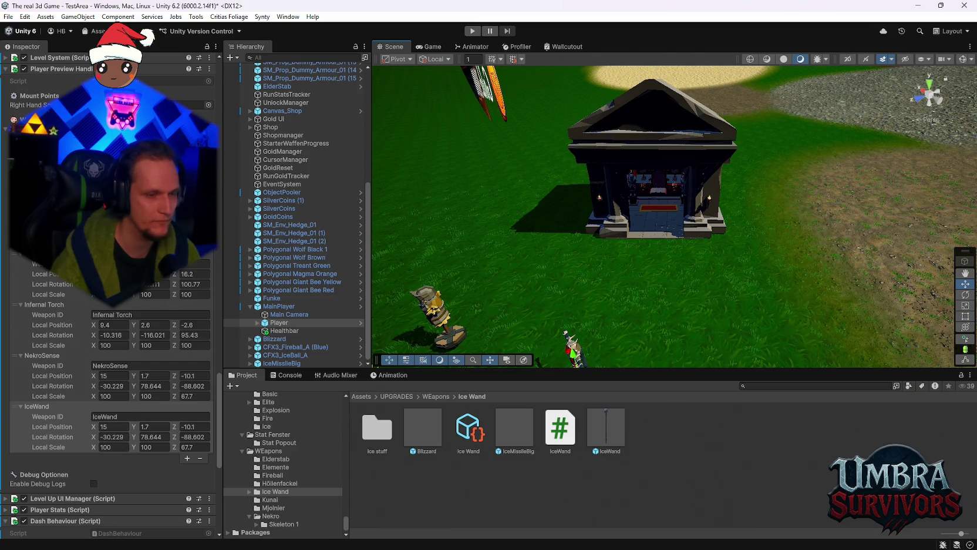
left_click(115, 427)
type("6.8")
key("Tab")
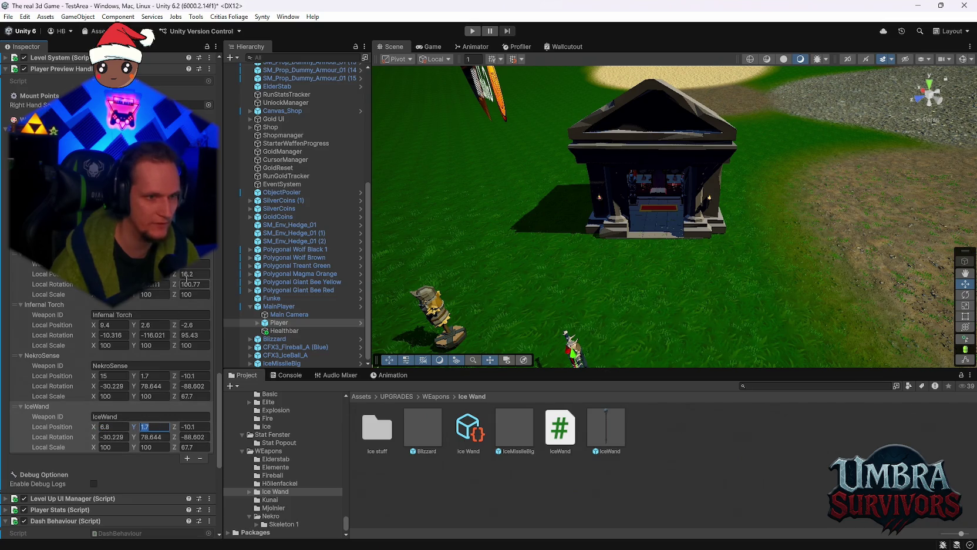
type("7.4")
key("Tab")
type("16.2")
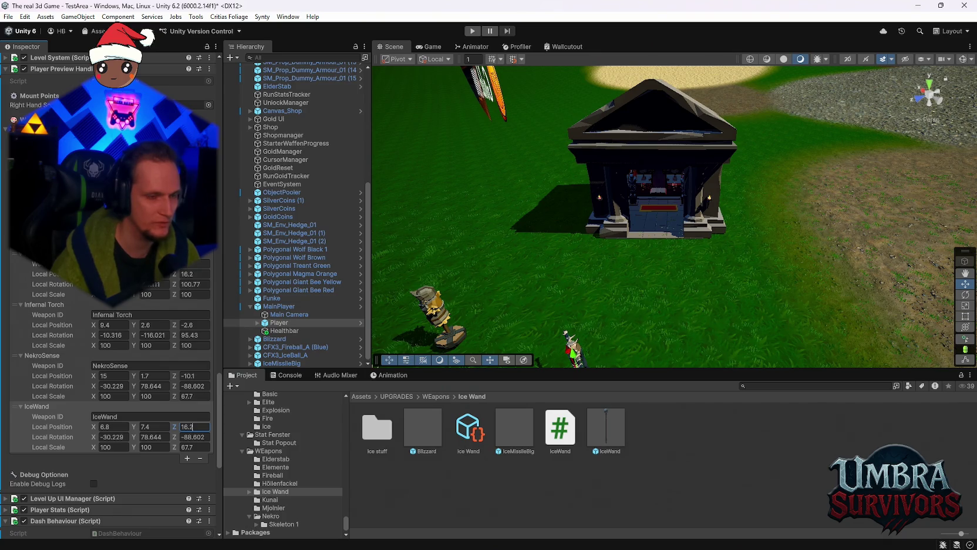
- Give the IceWand mount rotation 2.996/-97.111/100.77 and scale 100
left_click(125, 437)
type("2.996")
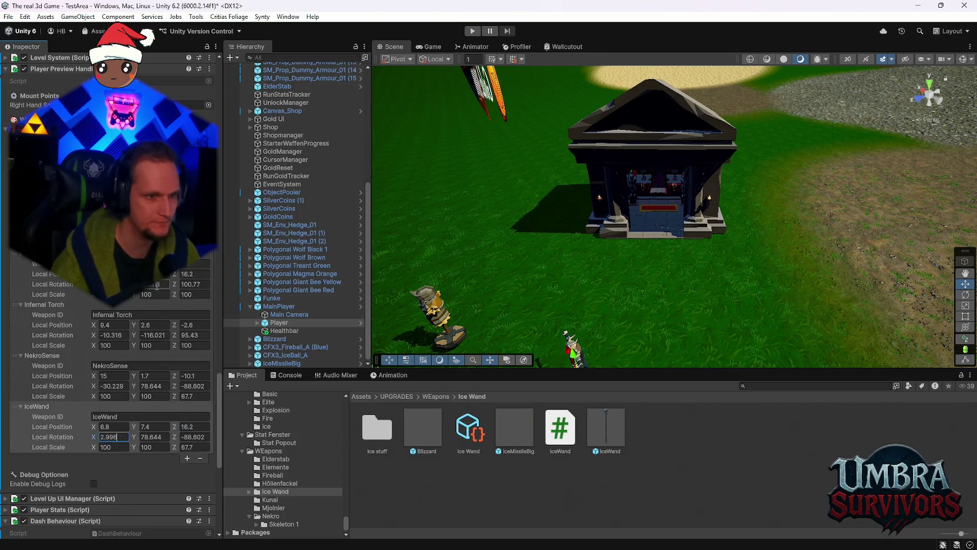
key("Tab")
type("-97.111")
left_click(188, 285)
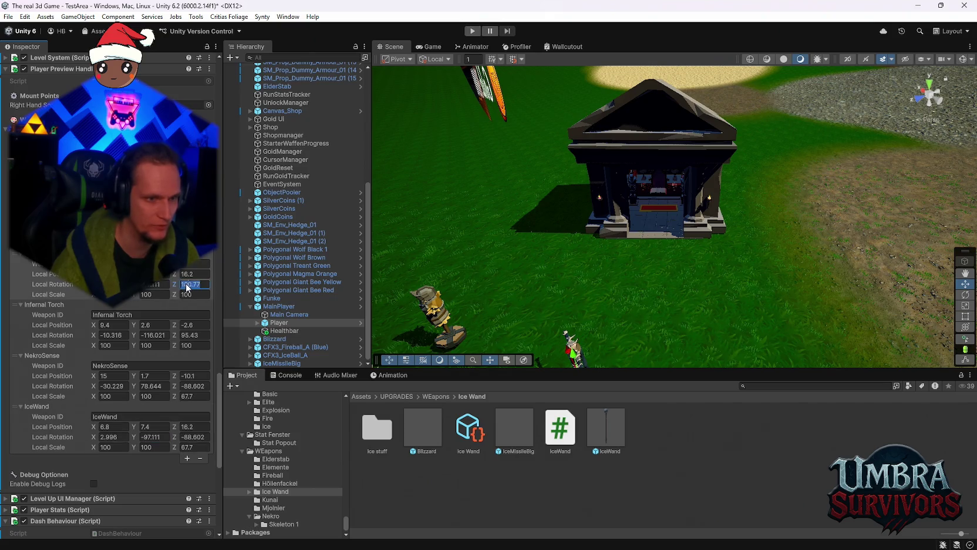
left_click(192, 437)
type("100.77")
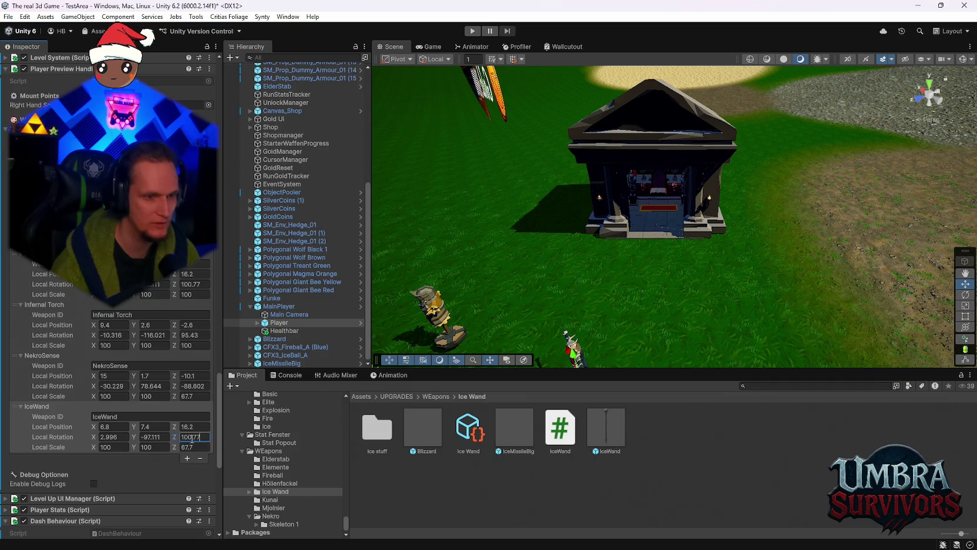
left_click(189, 447)
type("100")
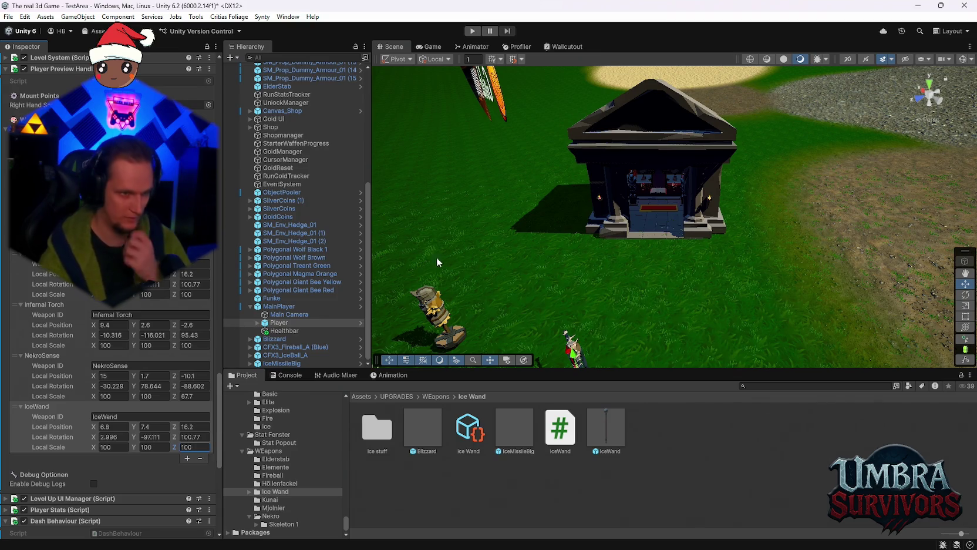
left_click(469, 429)
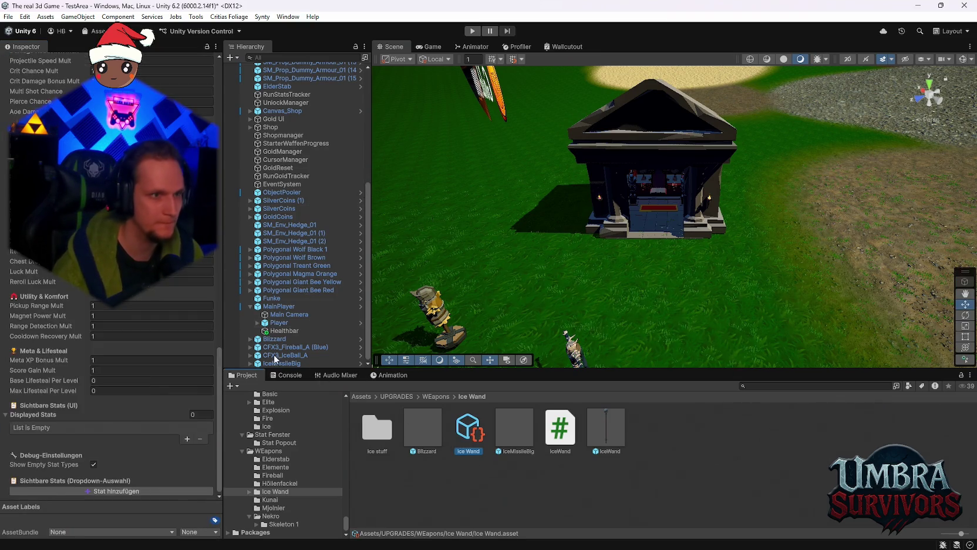
- Save the project with File > Save and enter Play mode to test the Ice Wand
scroll(146, 374, "down", 10)
scroll(145, 374, "up", 10)
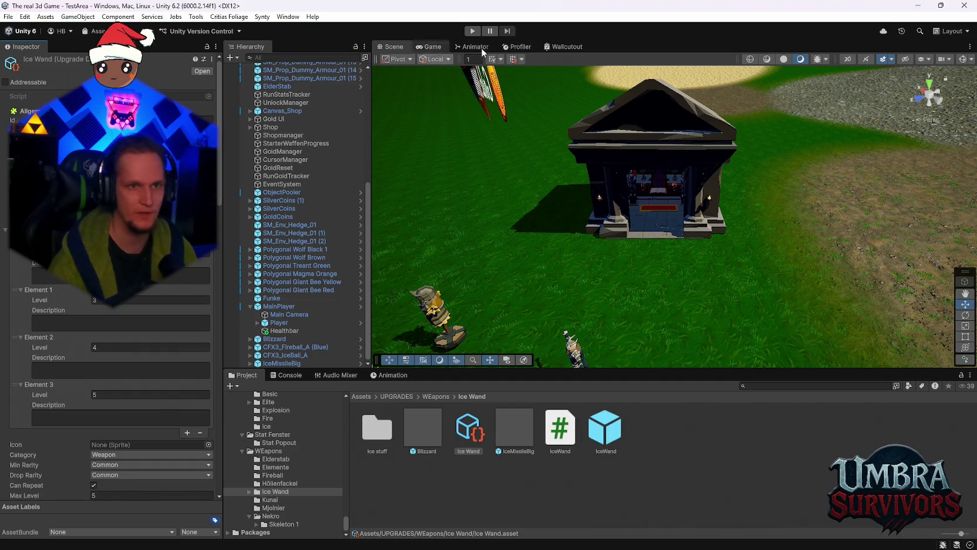
left_click(8, 17)
left_click(21, 66)
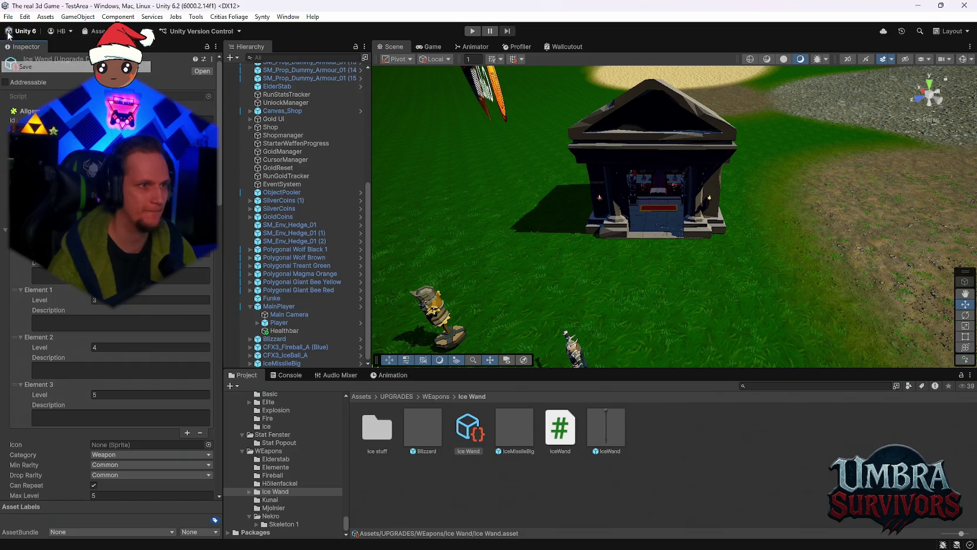
left_click(8, 16)
left_click(472, 31)
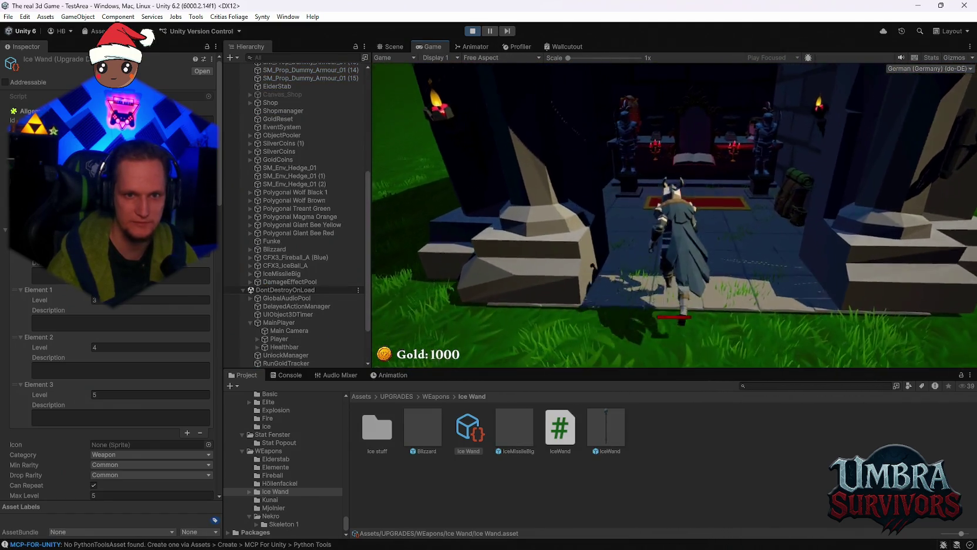
key("space")
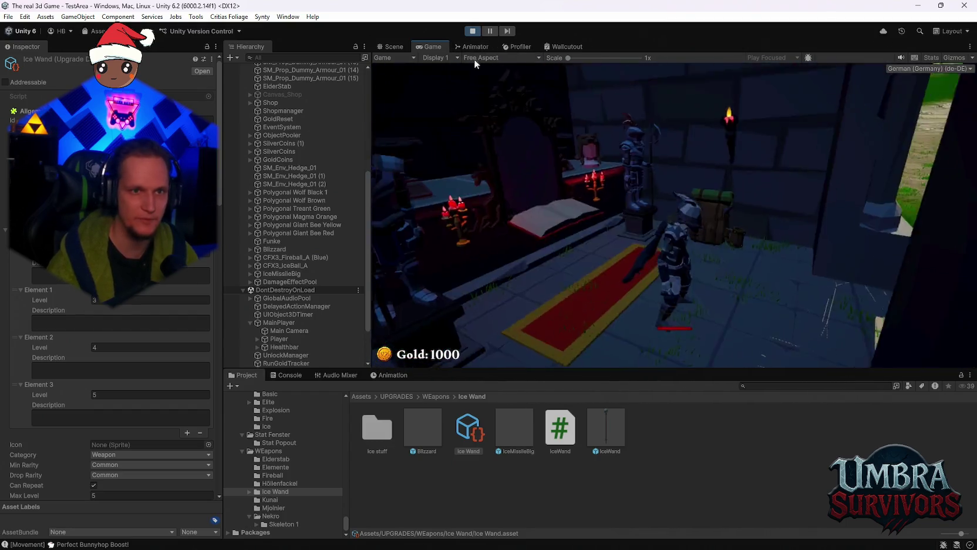
left_click(473, 31)
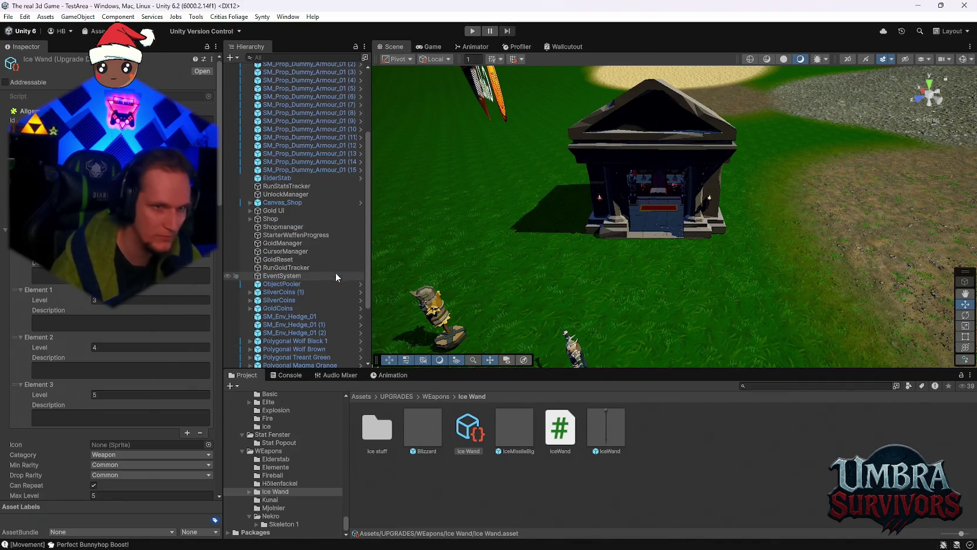
- Inspect the house floor, Gold UI and Shop objects in the scene
left_click(625, 236)
scroll(287, 282, "up", 5)
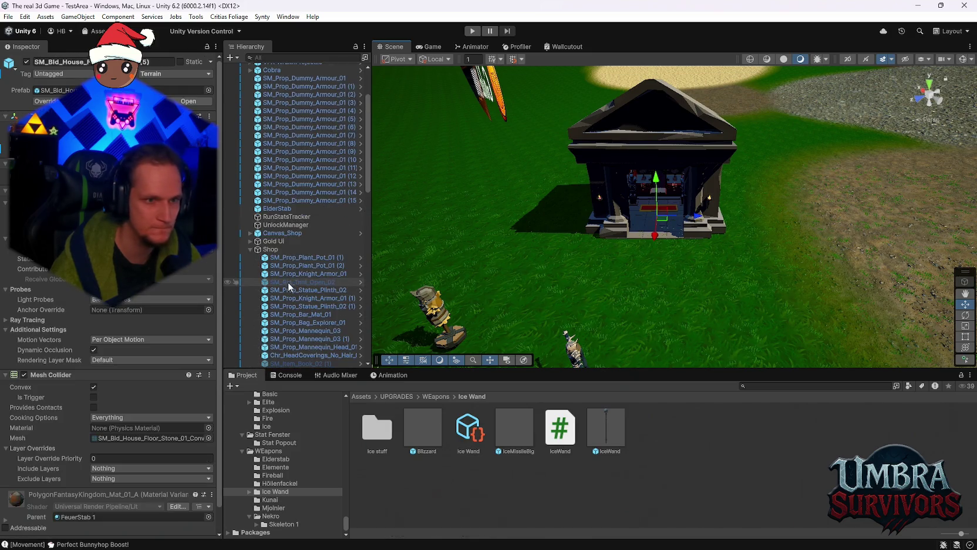
left_click(280, 241)
left_click(274, 250)
left_click(251, 249)
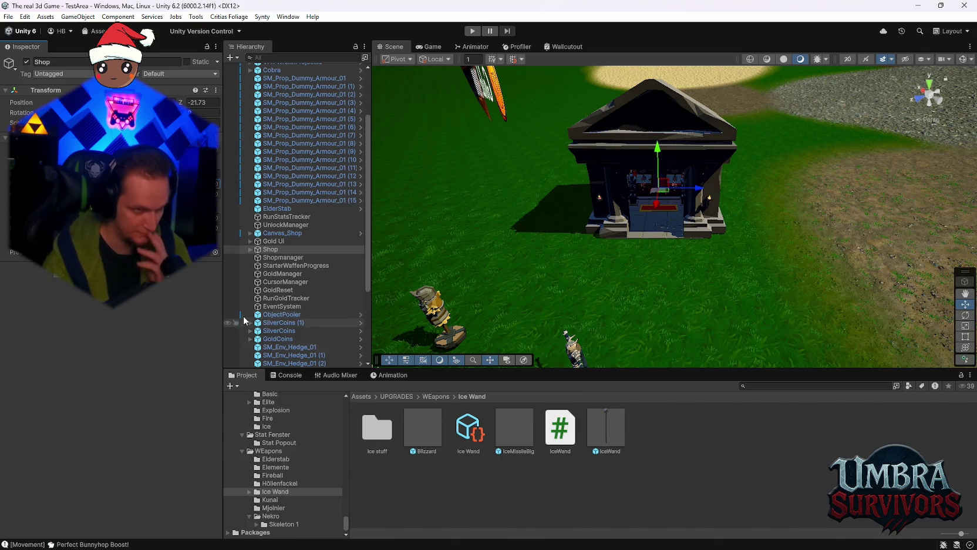
scroll(289, 331, "down", 4)
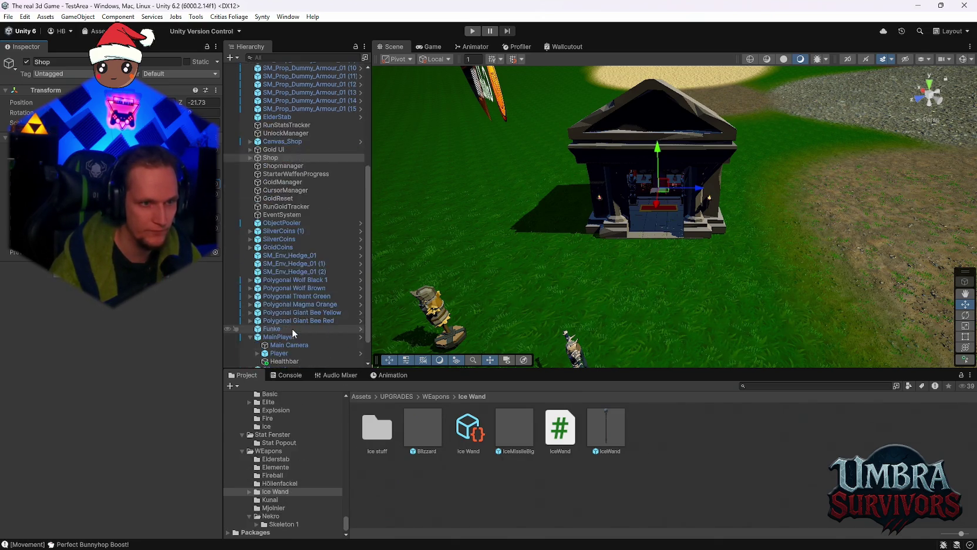
scroll(292, 328, "down", 1)
- Check the Player object's Move Action input binding
left_click(277, 322)
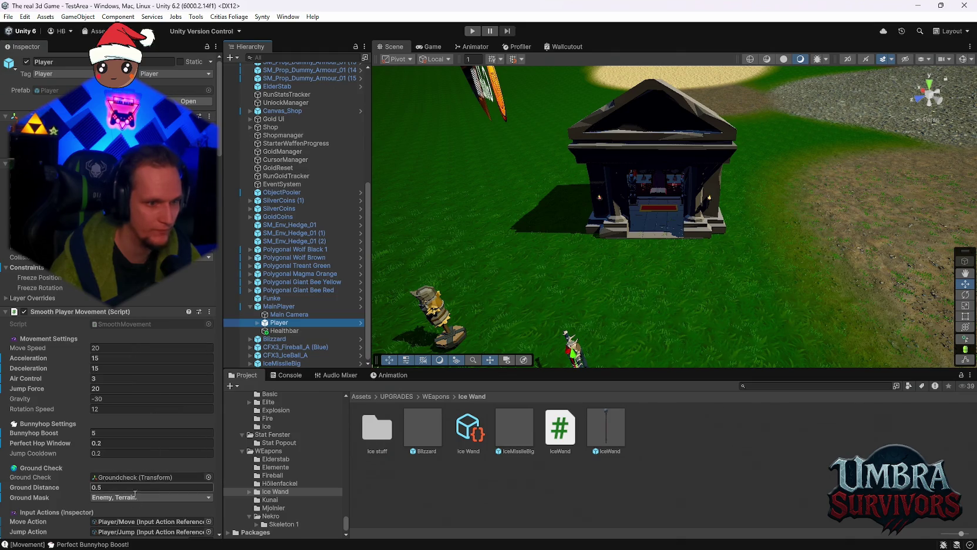
scroll(169, 507, "down", 2)
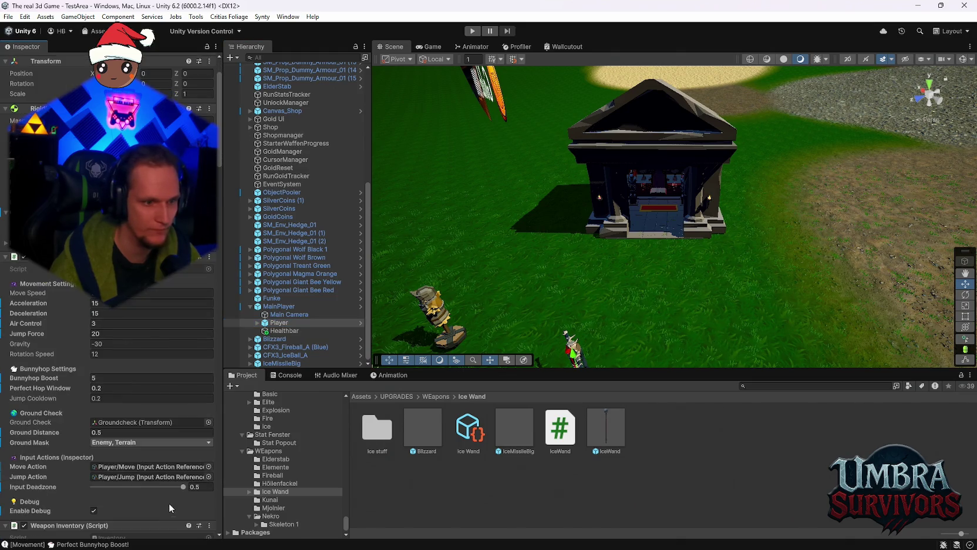
left_click(128, 465)
scroll(309, 268, "up", 6)
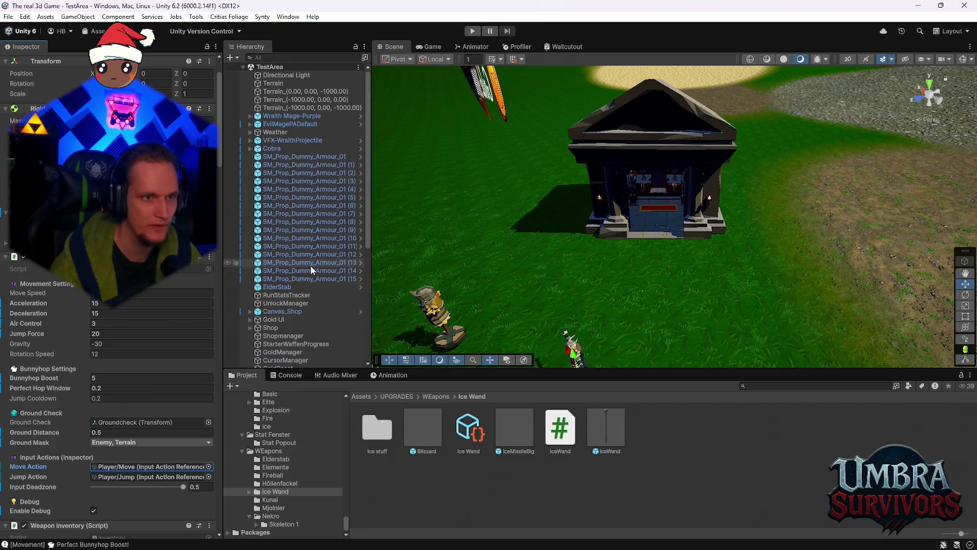
scroll(296, 229, "down", 5)
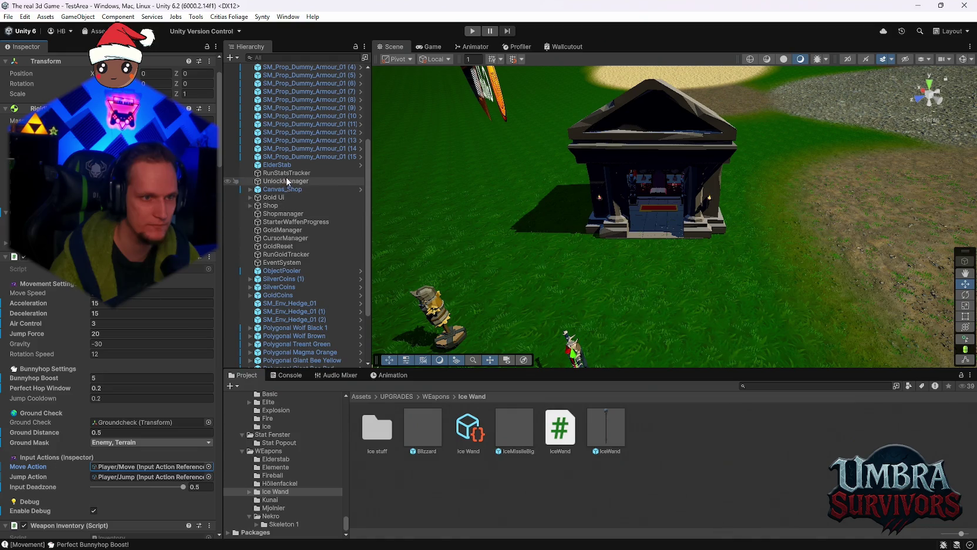
- Inspect EventSystem's input settings, locate the InputSystem_Actions asset and check UI/Cancel
left_click(278, 264)
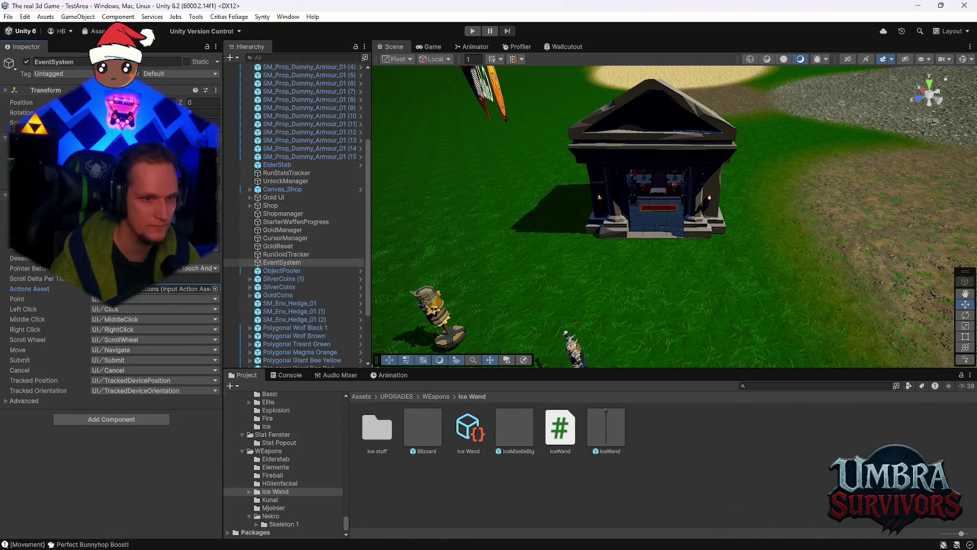
left_click(176, 289)
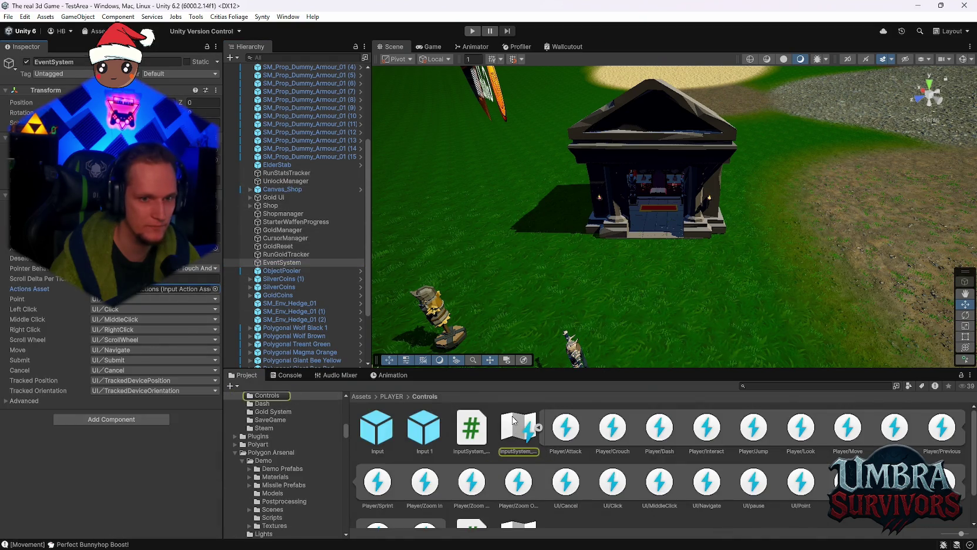
left_click(276, 204)
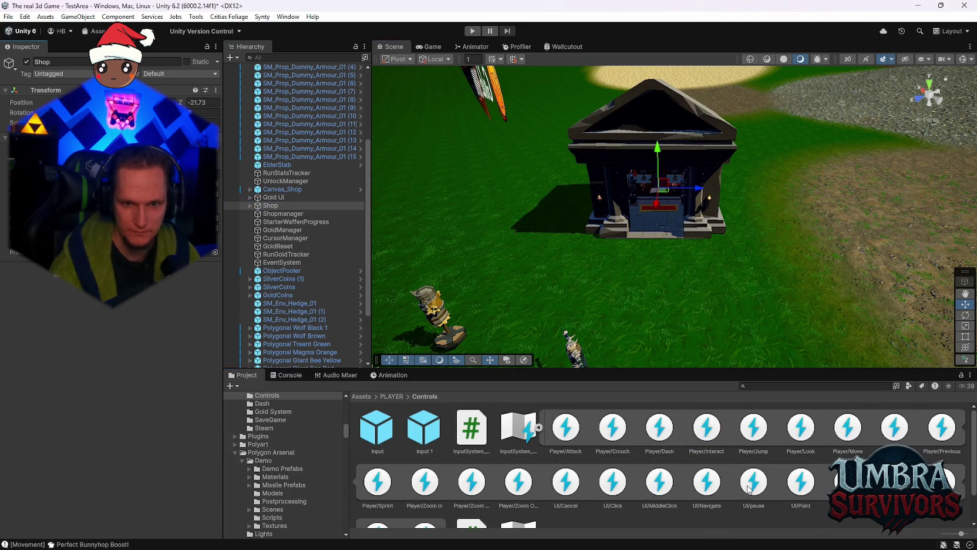
left_click(568, 487)
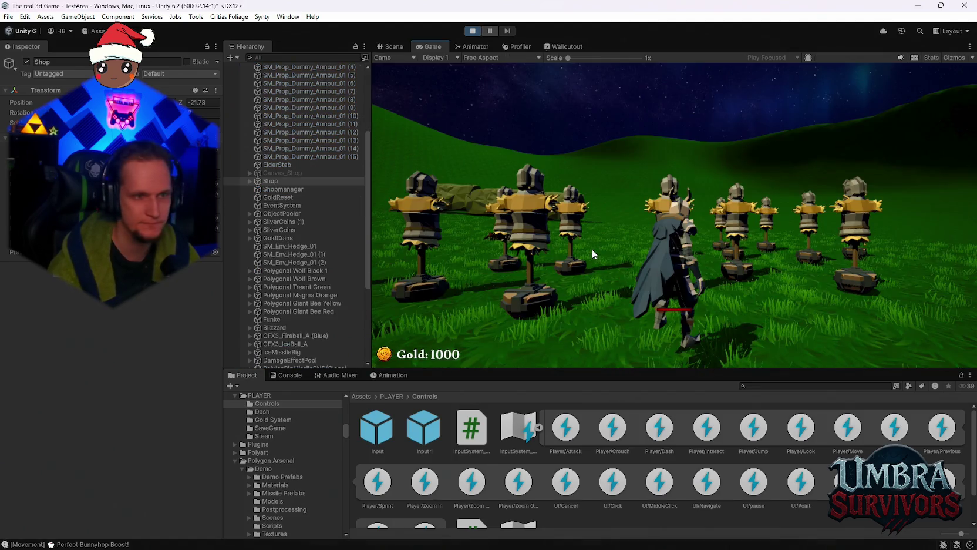
- Walk into the shop, view the IceWand's 400-gold upgrade, and close the shop book
key("w")
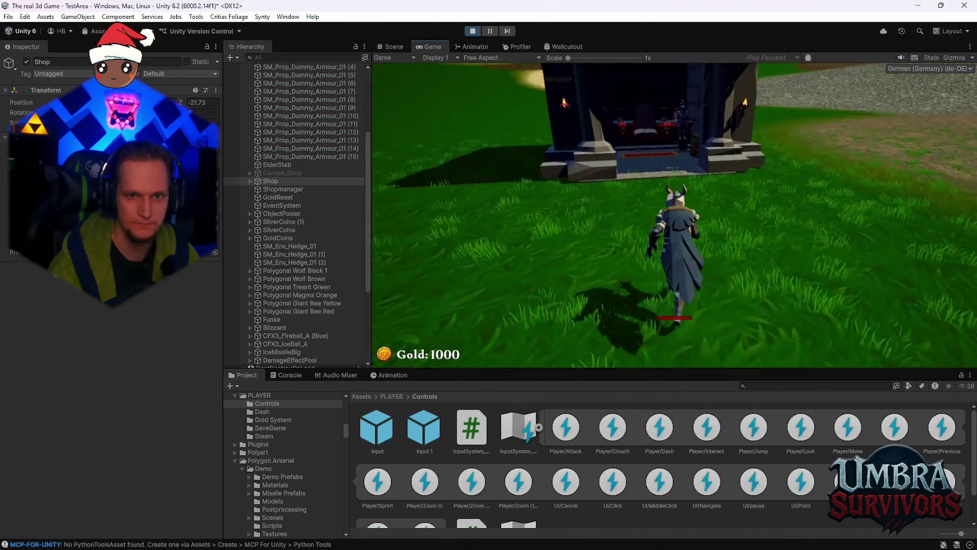
key("w")
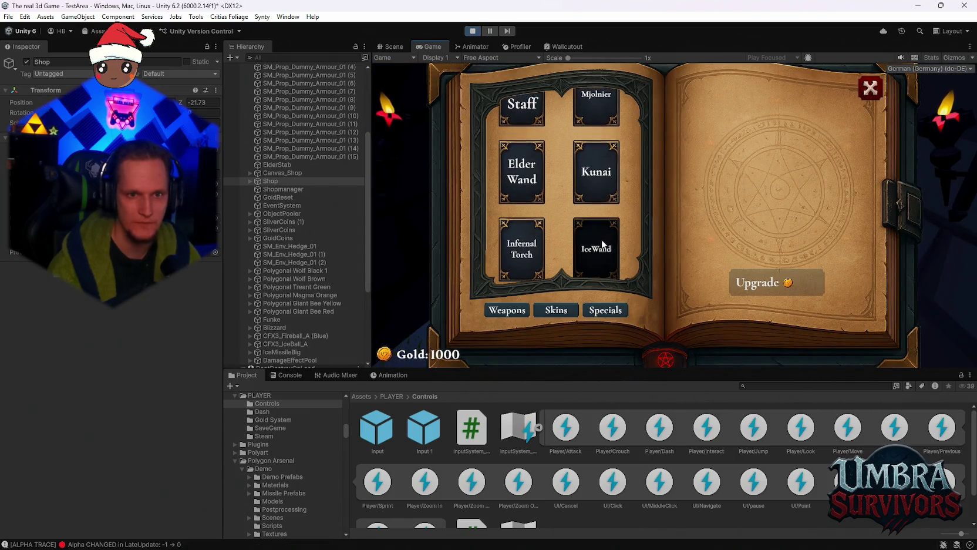
left_click(596, 248)
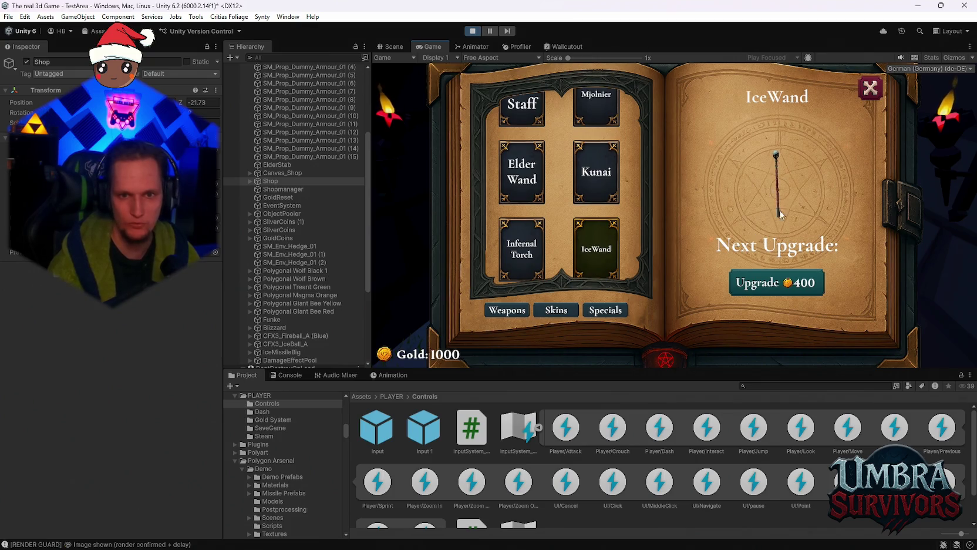
left_click(870, 89)
- Run among the training dummies and enemy packs so the Ice Wand blizzard hits them
key("w")
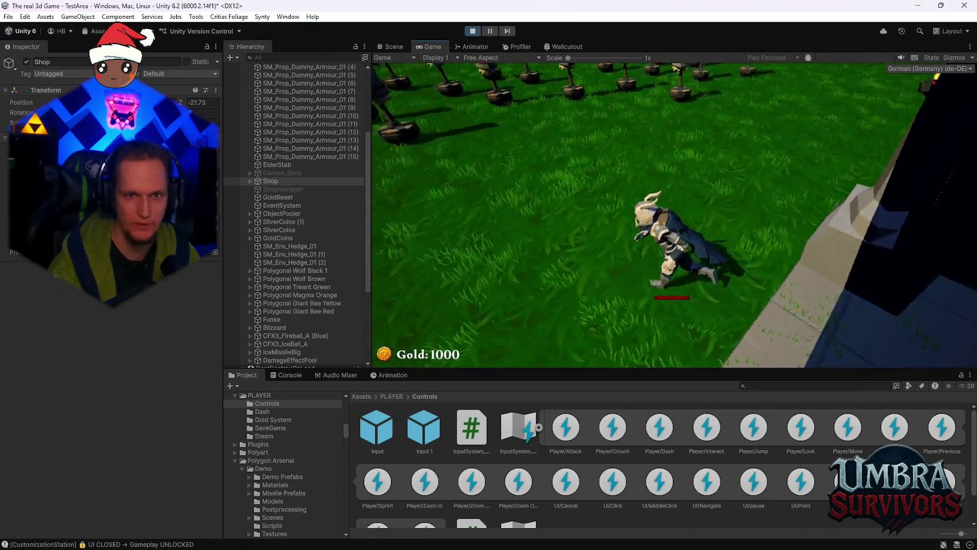
key("s")
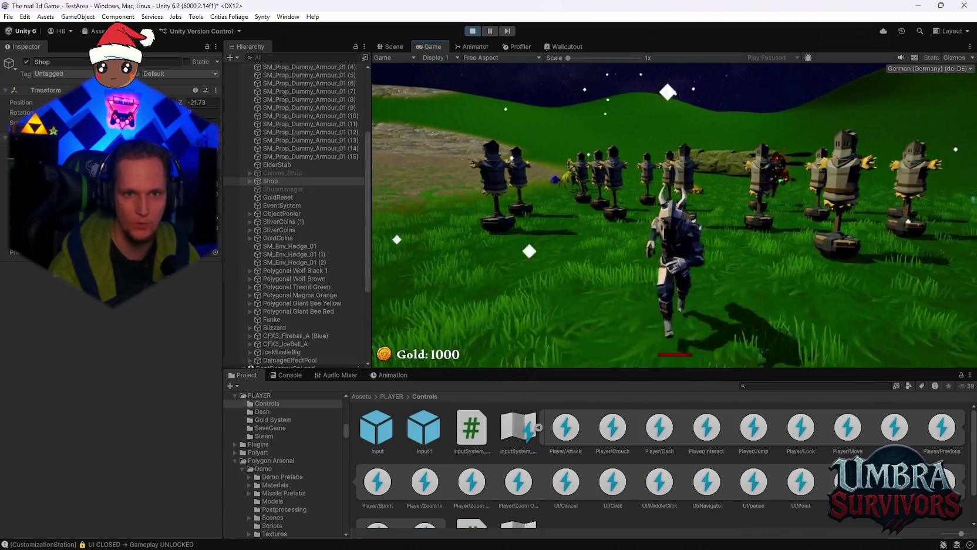
key("w")
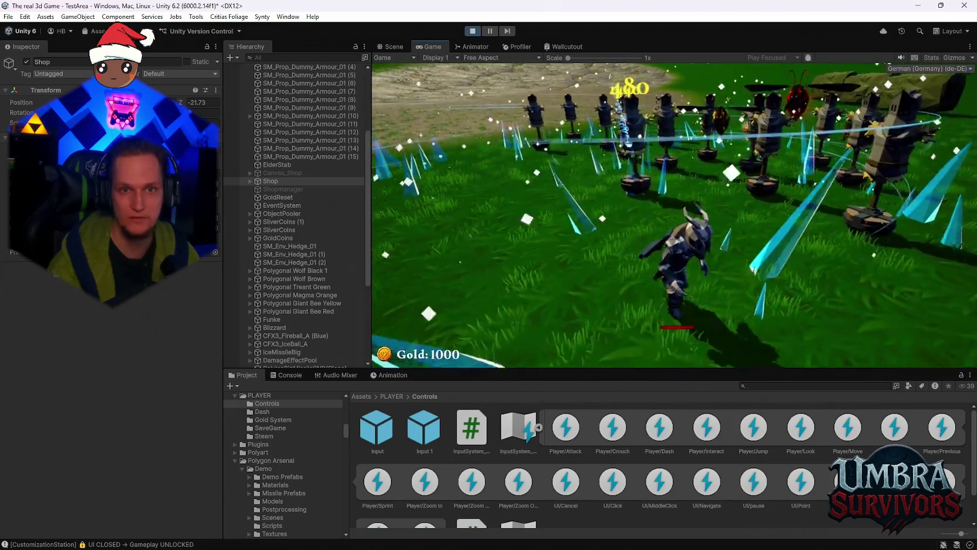
key("a")
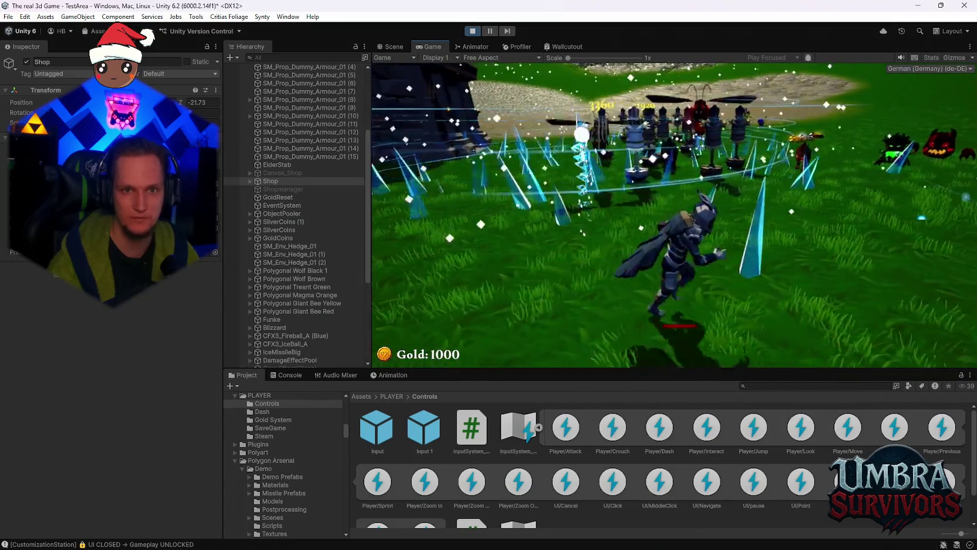
key("w")
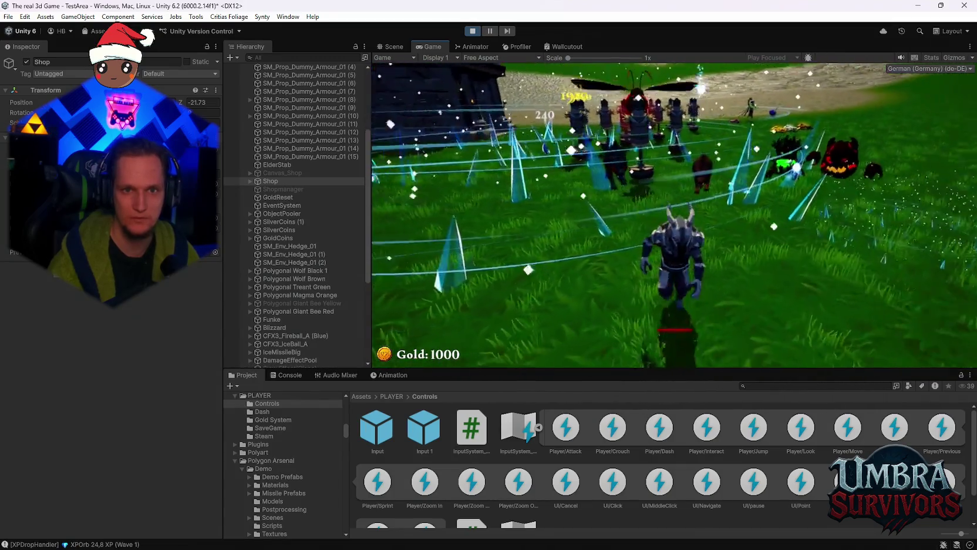
key("a")
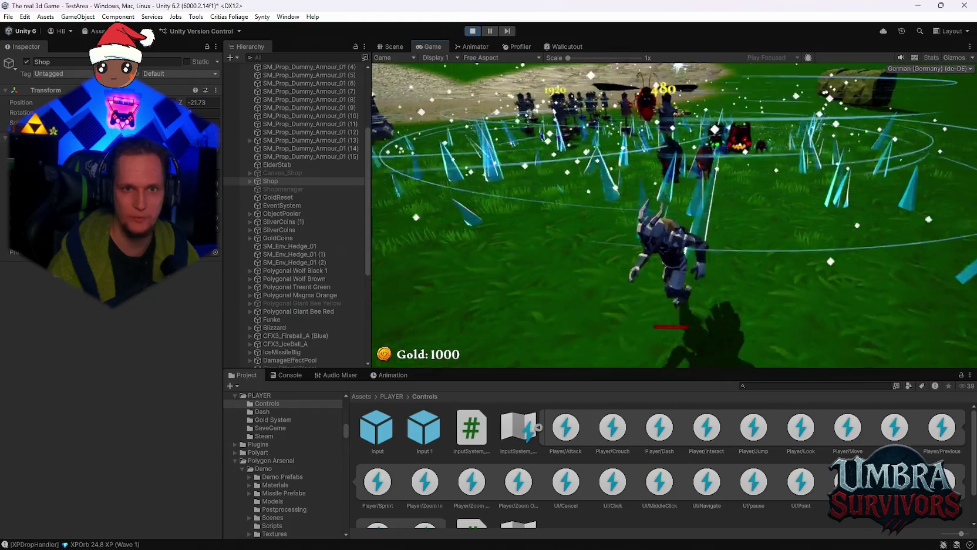
key("w")
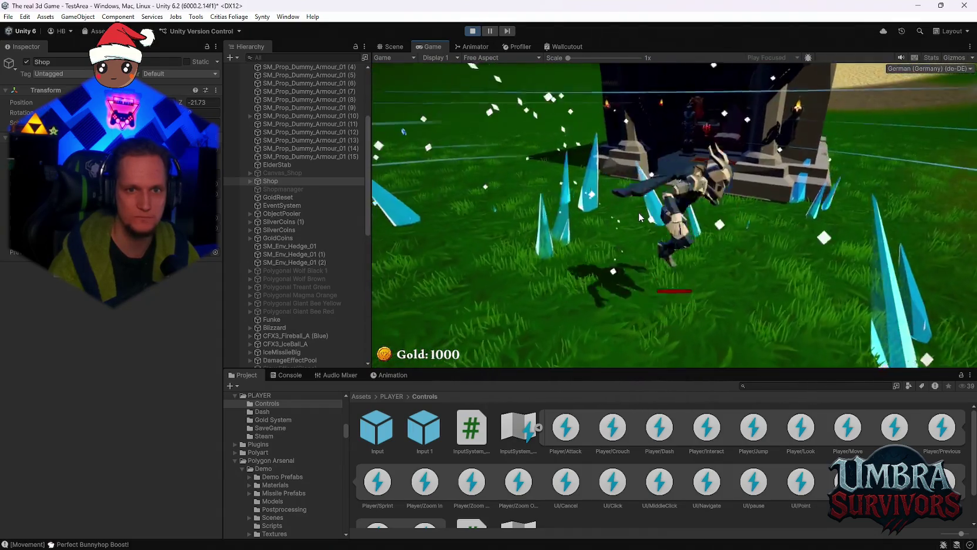
key("super")
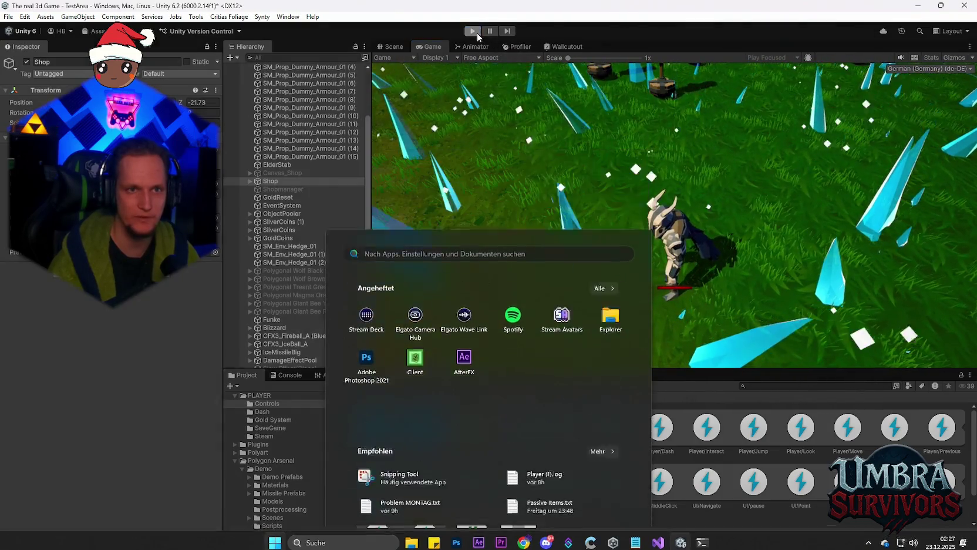
- Stop play mode, review the IceWand prefab's Blizzard Tick value, and open the Blizzard prefab
left_click(472, 30)
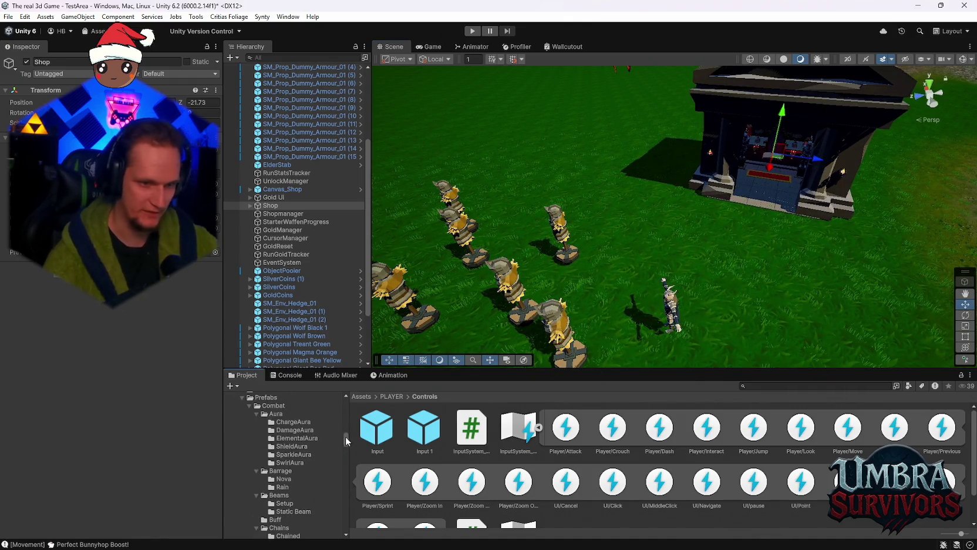
left_click_drag(346, 436, 346, 531)
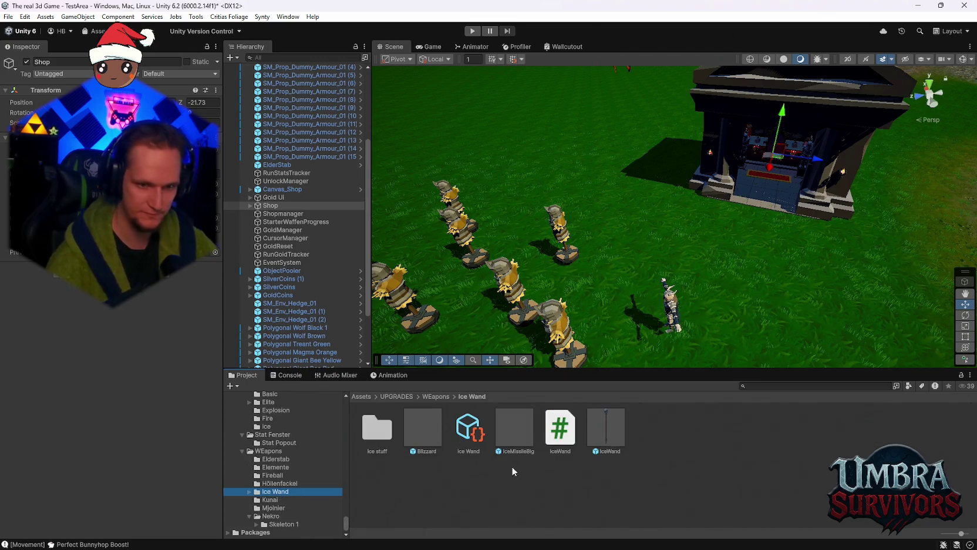
scroll(135, 311, "down", 10)
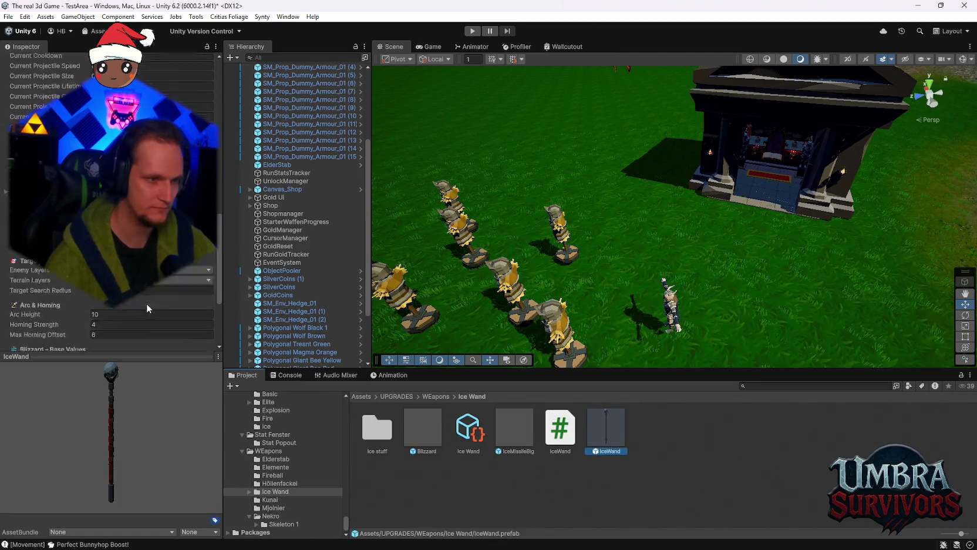
scroll(148, 302, "down", 1)
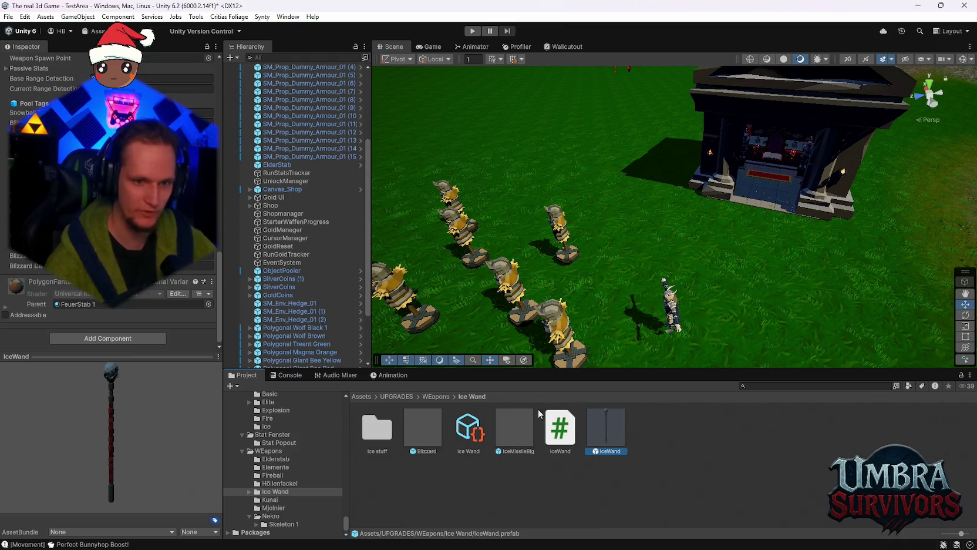
scroll(126, 303, "up", 10)
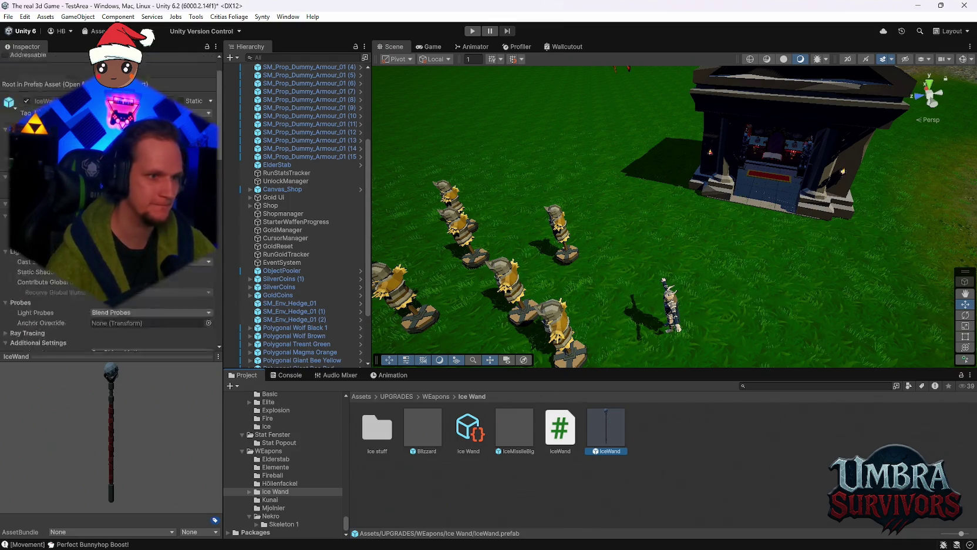
scroll(127, 304, "down", 10)
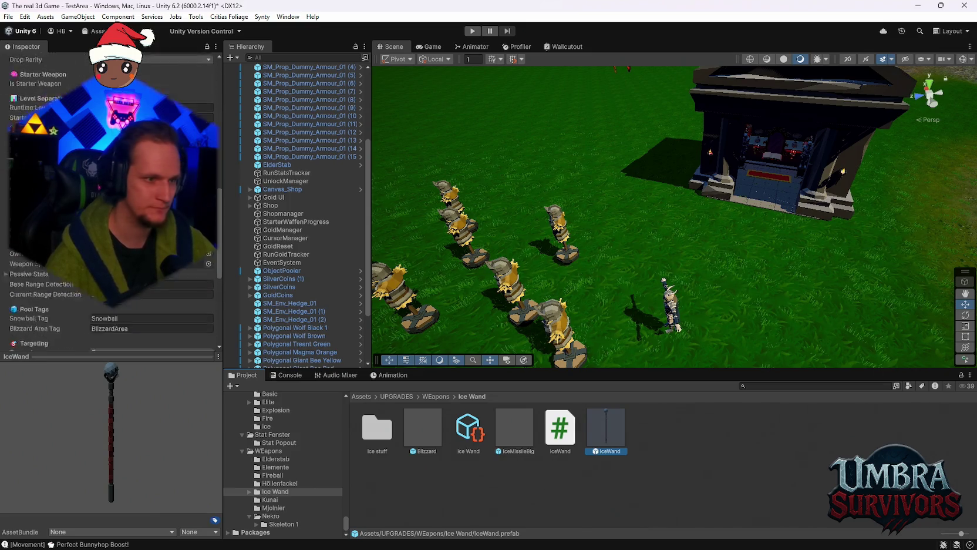
scroll(153, 300, "down", 5)
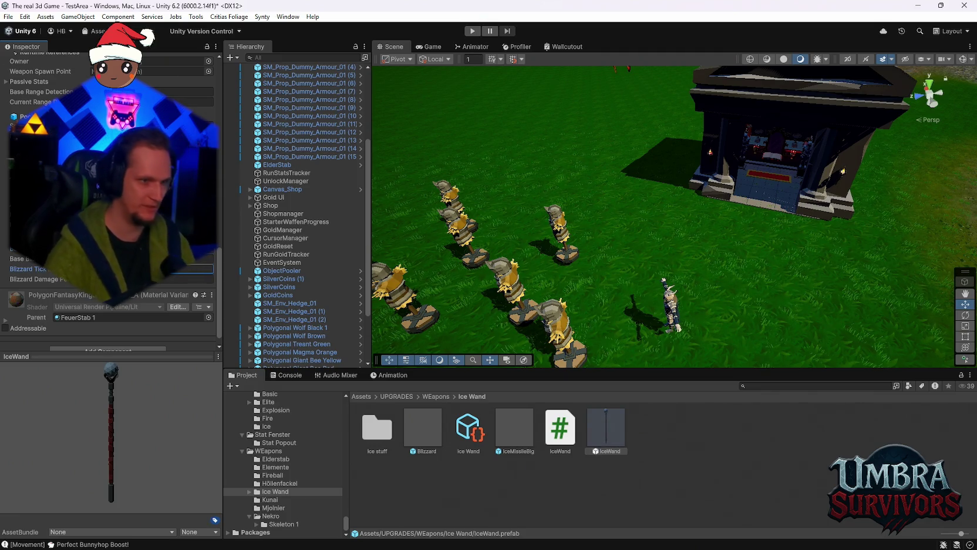
left_click(197, 269)
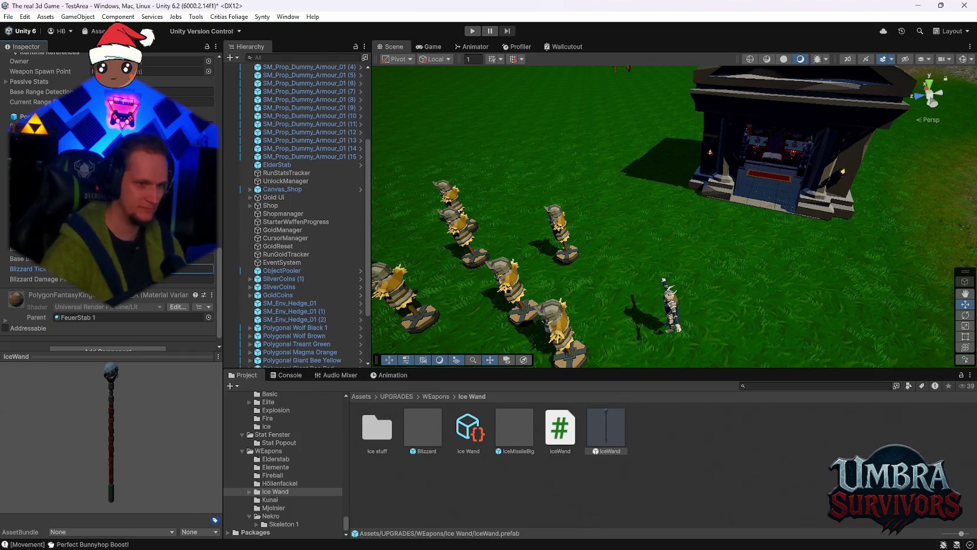
double_click(423, 430)
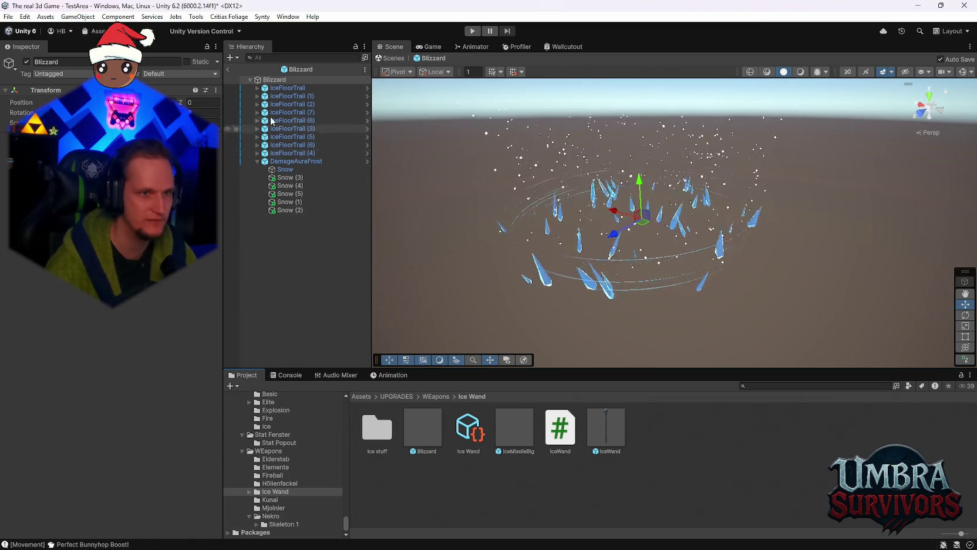
- Select the Blizzard root and drag its sphere shape handle outward to widen the area
left_click(258, 161)
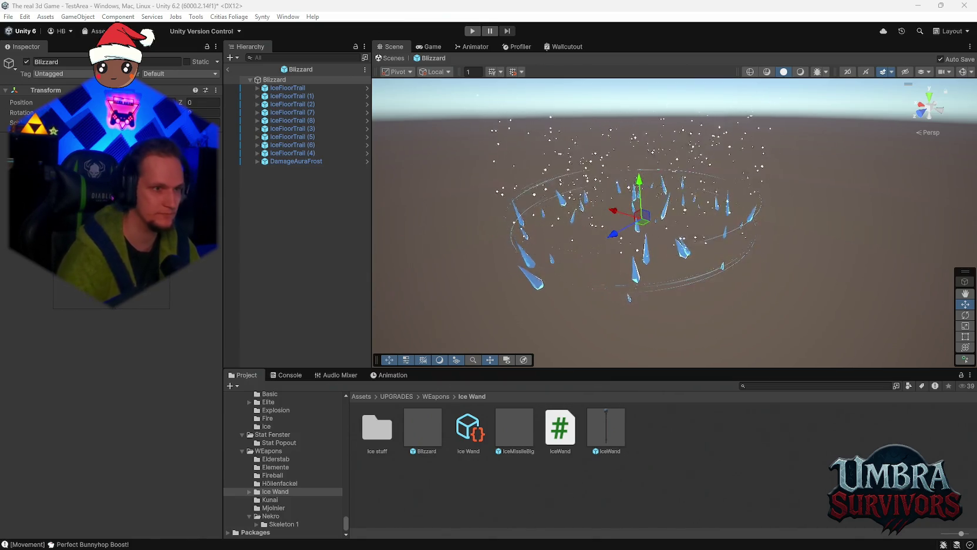
left_click(685, 251)
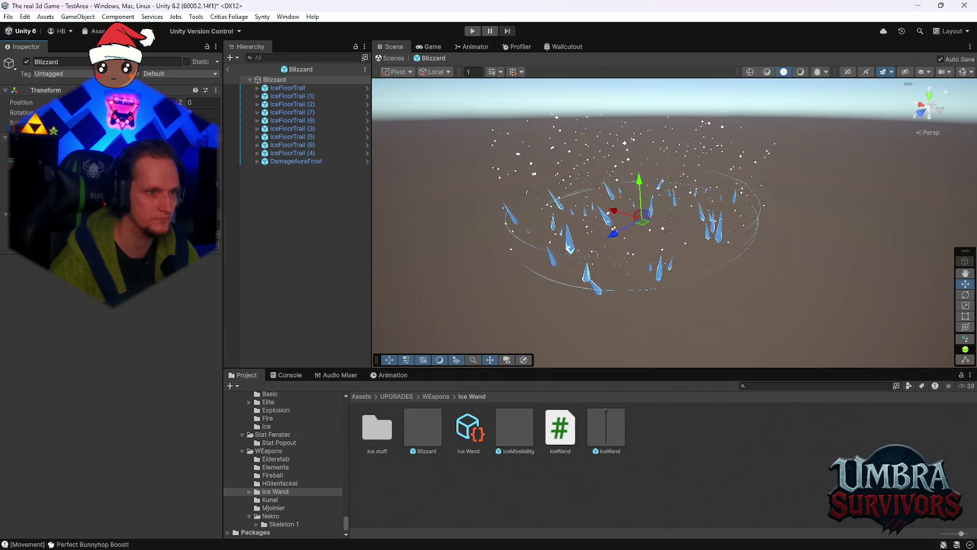
key("ctrl+shift+e")
mouse_move(693, 215)
left_mouse_down()
mouse_move(667, 251)
mouse_move(677, 124)
left_mouse_up()
mouse_move(684, 194)
left_mouse_down()
mouse_move(697, 265)
mouse_move(677, 275)
mouse_move(673, 241)
mouse_move(680, 284)
left_mouse_up()
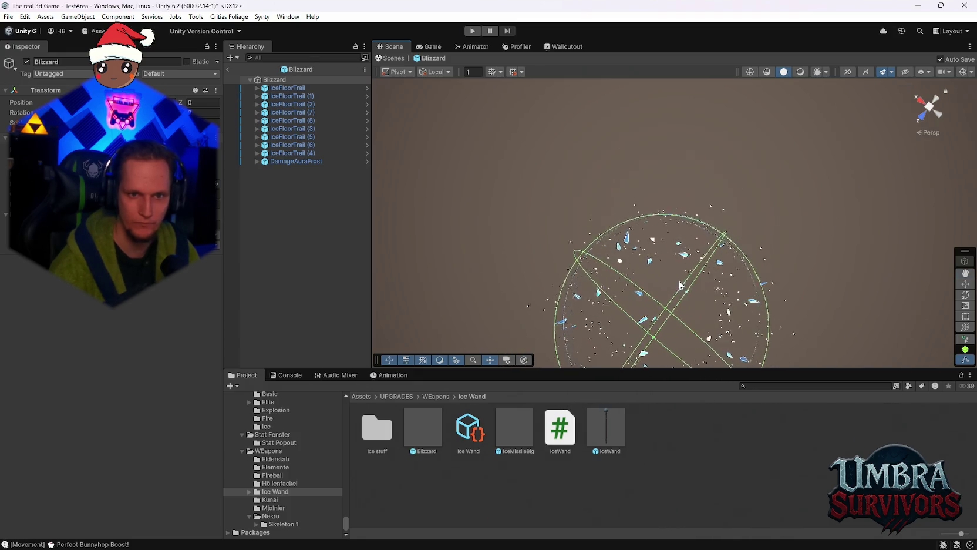
mouse_move(655, 340)
left_mouse_down()
mouse_move(663, 355)
mouse_move(759, 243)
mouse_move(698, 115)
mouse_move(581, 192)
mouse_move(624, 244)
mouse_move(543, 221)
mouse_move(702, 224)
mouse_move(690, 304)
mouse_move(673, 226)
mouse_move(578, 109)
mouse_move(625, 118)
mouse_move(680, 151)
mouse_move(678, 174)
mouse_move(681, 149)
mouse_move(695, 219)
mouse_move(650, 149)
left_mouse_up()
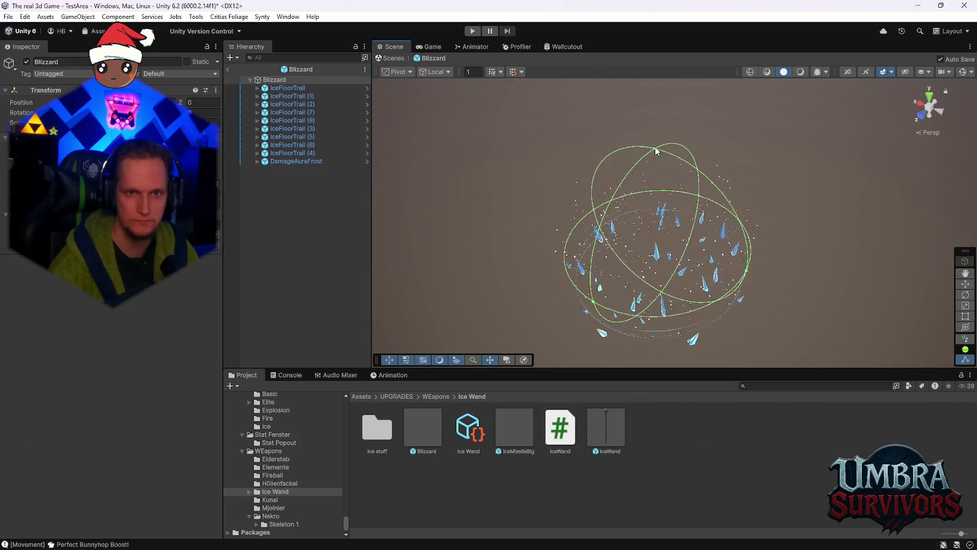
- Orbit, pan and zoom around the enlarged Blizzard sphere to check its new radius
scroll(655, 146, "up", 1)
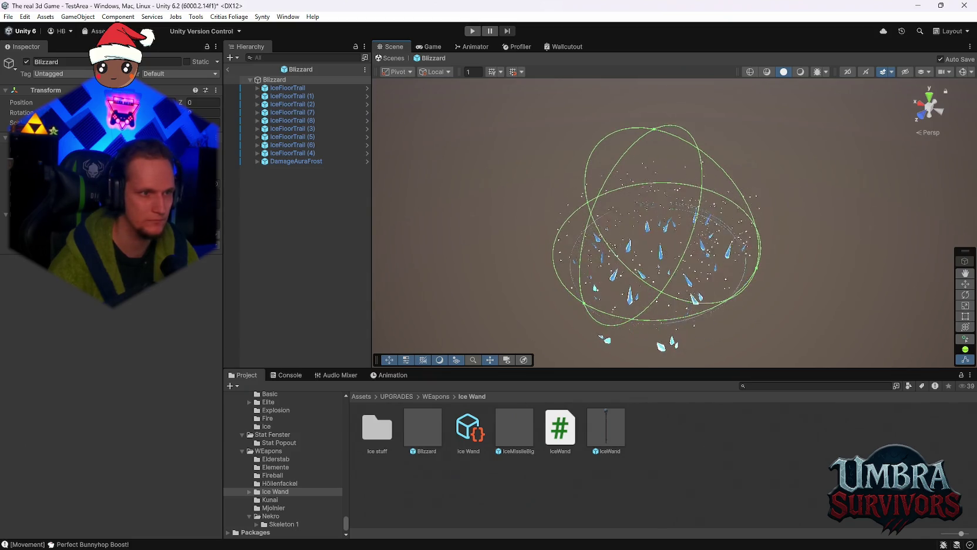
mouse_move(713, 219)
left_mouse_down()
mouse_move(711, 107)
mouse_move(703, 198)
mouse_move(698, 88)
mouse_move(667, 103)
mouse_move(674, 185)
mouse_move(762, 180)
left_mouse_up()
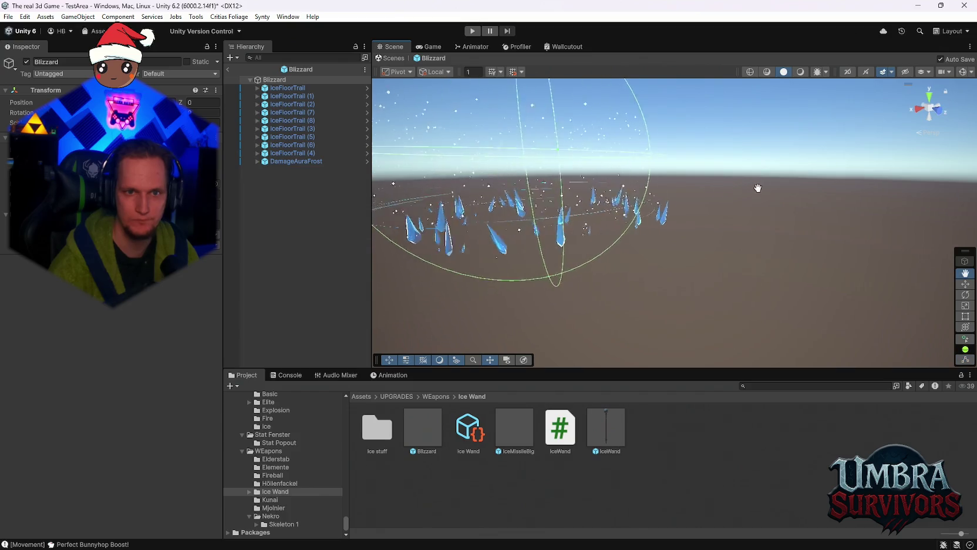
scroll(689, 196, "down", 4)
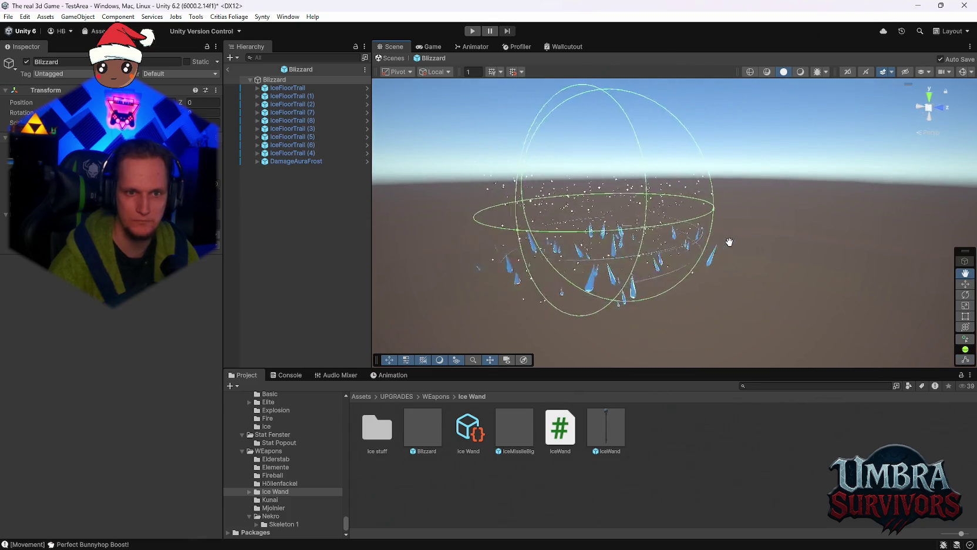
mouse_move(769, 235)
left_mouse_down()
mouse_move(734, 337)
mouse_move(642, 164)
mouse_move(709, 299)
mouse_move(716, 126)
mouse_move(702, 218)
mouse_move(822, 184)
mouse_move(742, 222)
mouse_move(774, 218)
mouse_move(764, 229)
mouse_move(773, 231)
mouse_move(720, 257)
mouse_move(759, 227)
mouse_move(737, 245)
left_mouse_up()
scroll(718, 227, "down", 3)
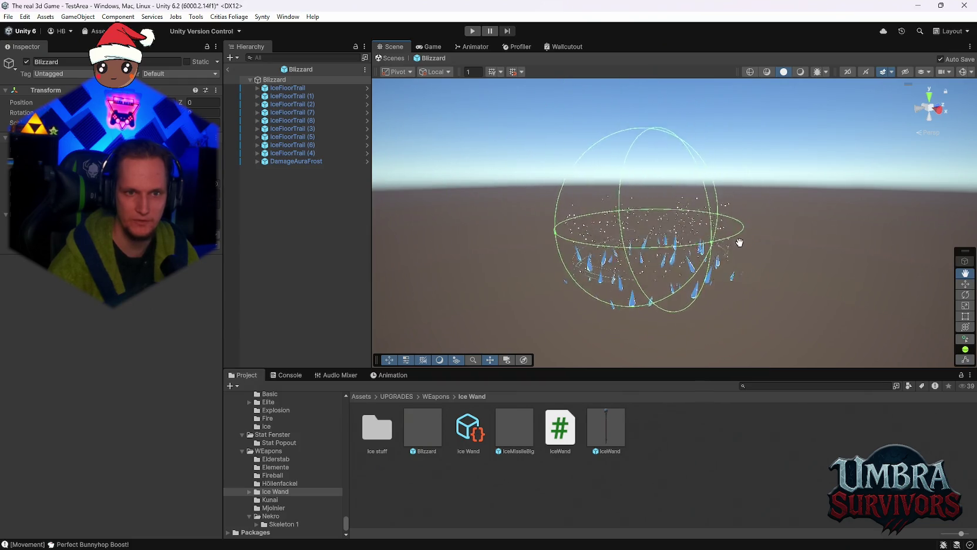
scroll(726, 232, "up", 2)
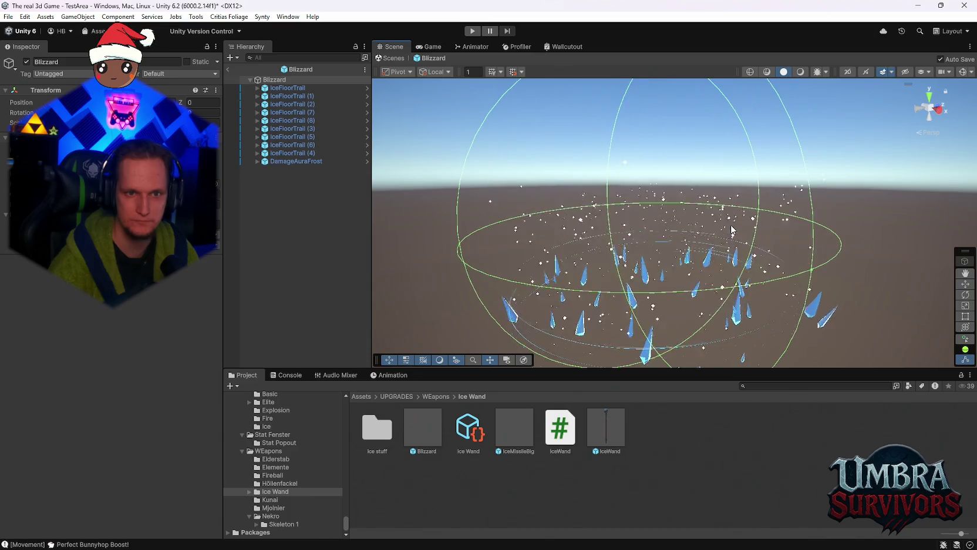
scroll(726, 231, "up", 3)
mouse_move(726, 232)
left_mouse_down()
mouse_move(758, 205)
mouse_move(781, 257)
mouse_move(752, 262)
mouse_move(733, 209)
mouse_move(730, 251)
left_mouse_up()
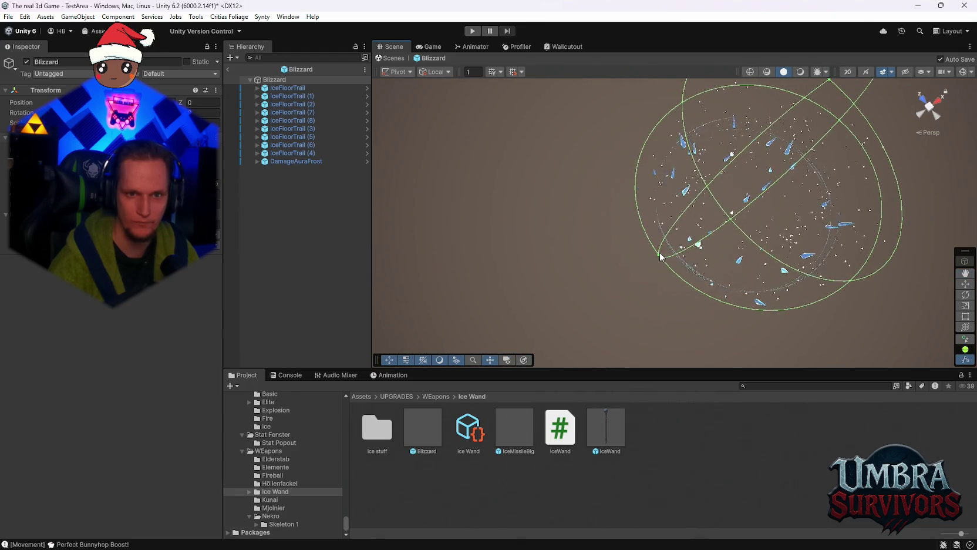
left_click_drag(660, 241, 759, 231)
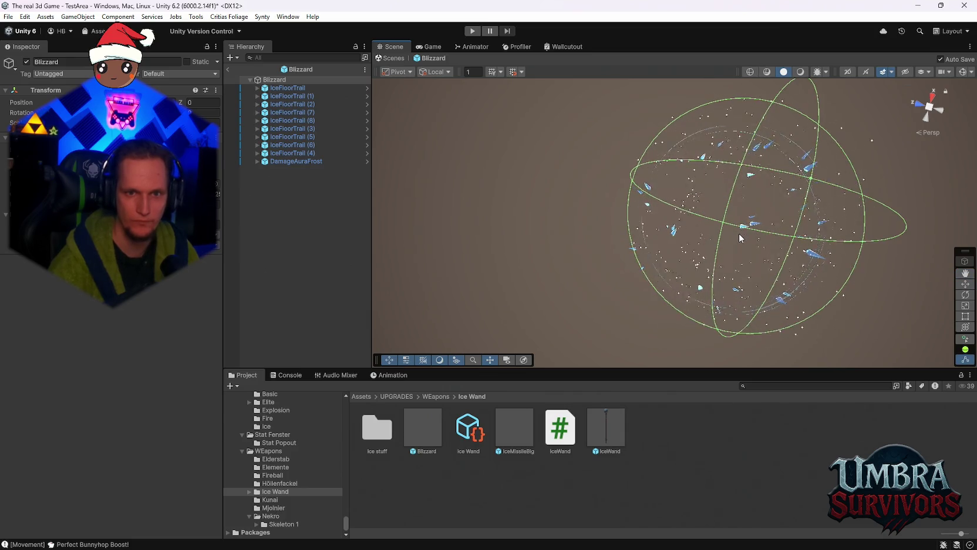
left_click(287, 88)
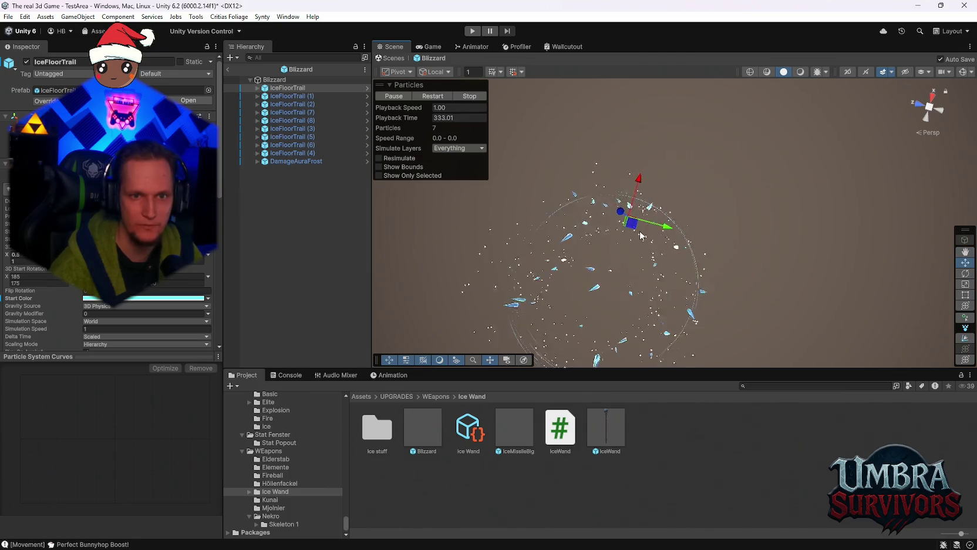
- Reposition IceFloorTrail (7) and (8) in the ring, saving the prefab after each move
left_click(300, 96)
left_click(462, 166)
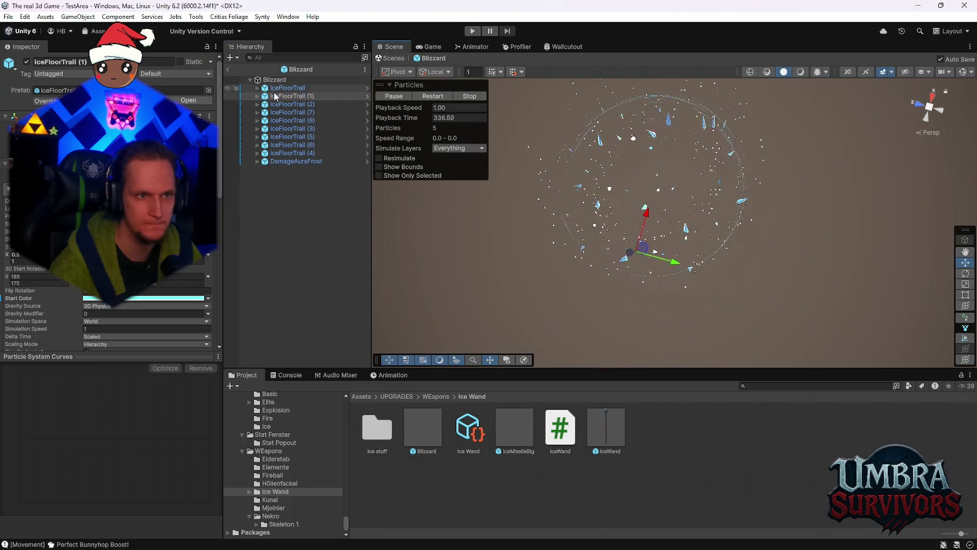
left_click(282, 112)
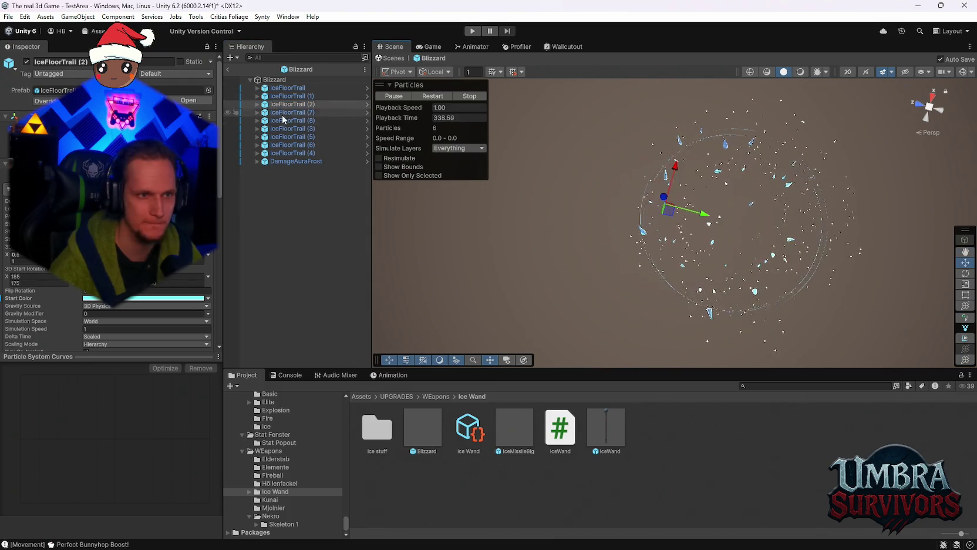
left_click_drag(699, 163, 678, 205)
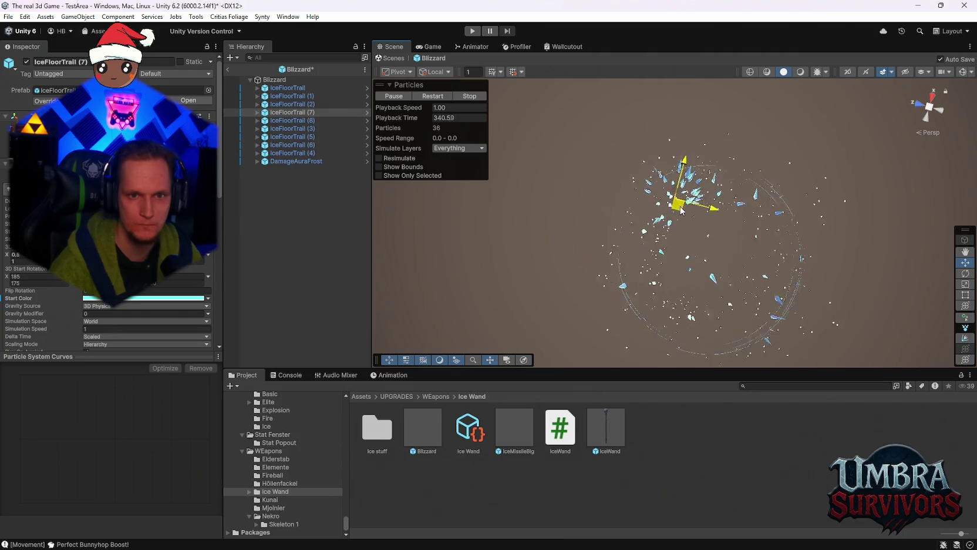
key("ctrl+s")
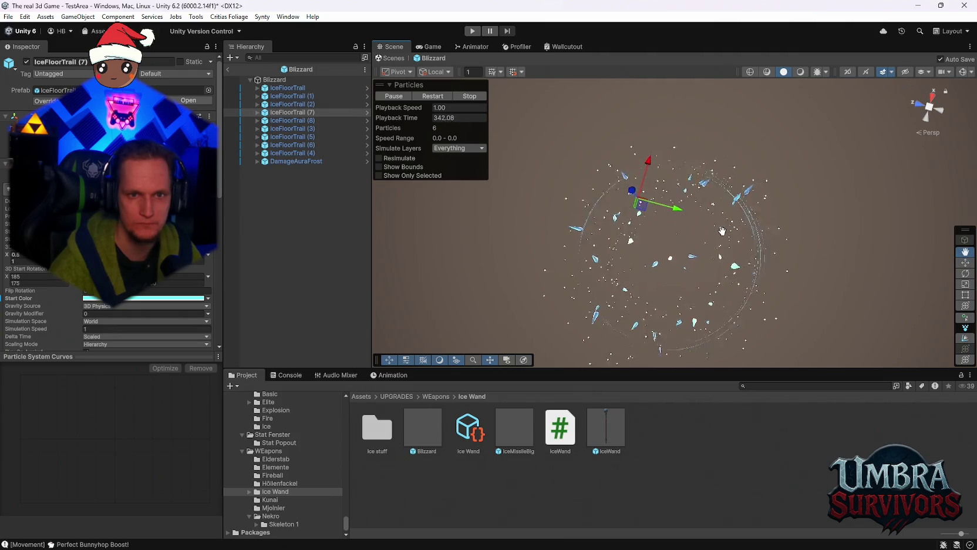
left_click(627, 227)
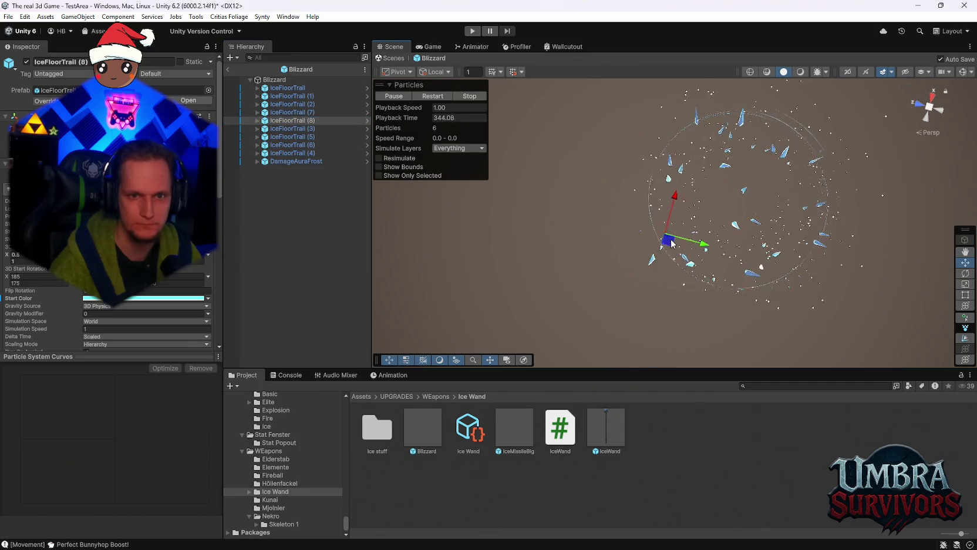
left_click_drag(672, 241, 680, 233)
key("ctrl+s")
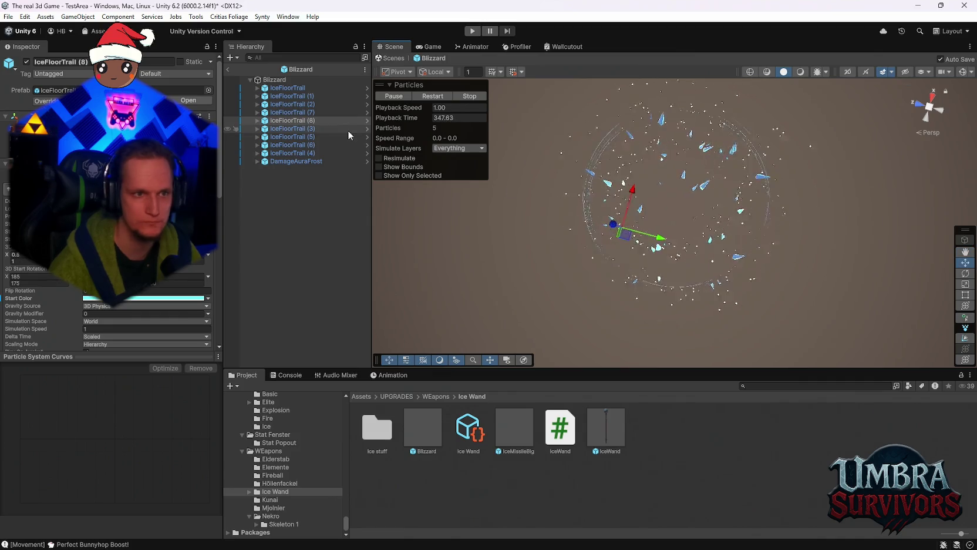
- Shift IceFloorTrail (3) left and move IceFloorTrail (5) to a new spot in the ring
left_click(303, 127)
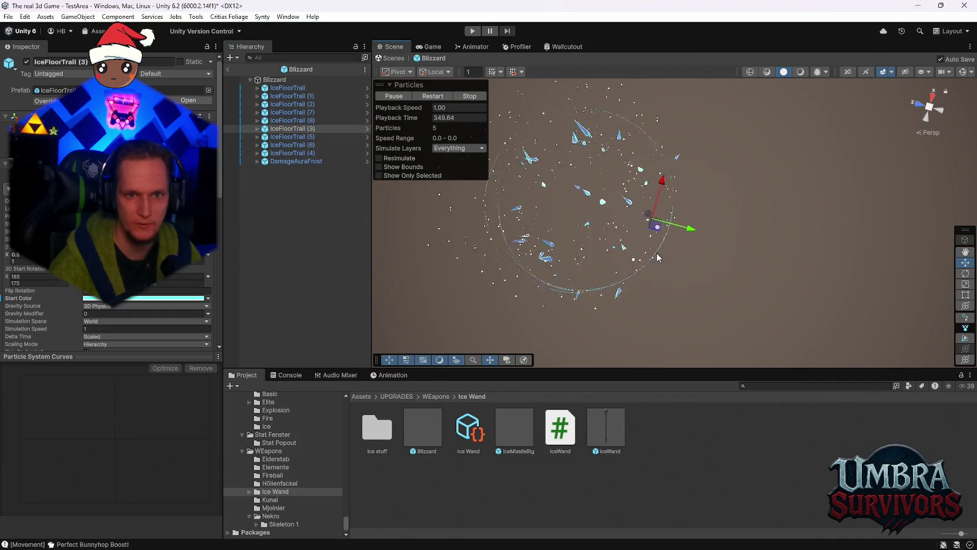
left_click_drag(652, 227, 646, 223)
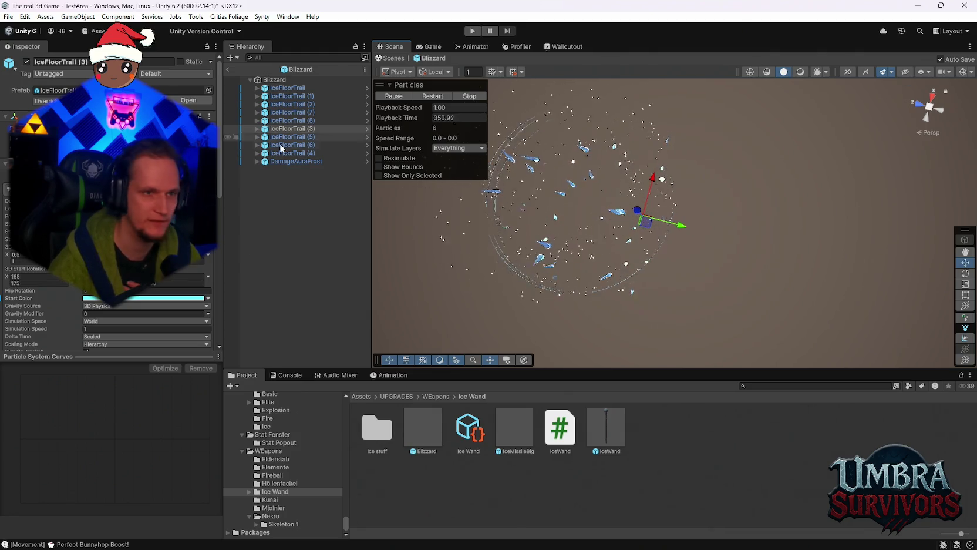
left_click(296, 136)
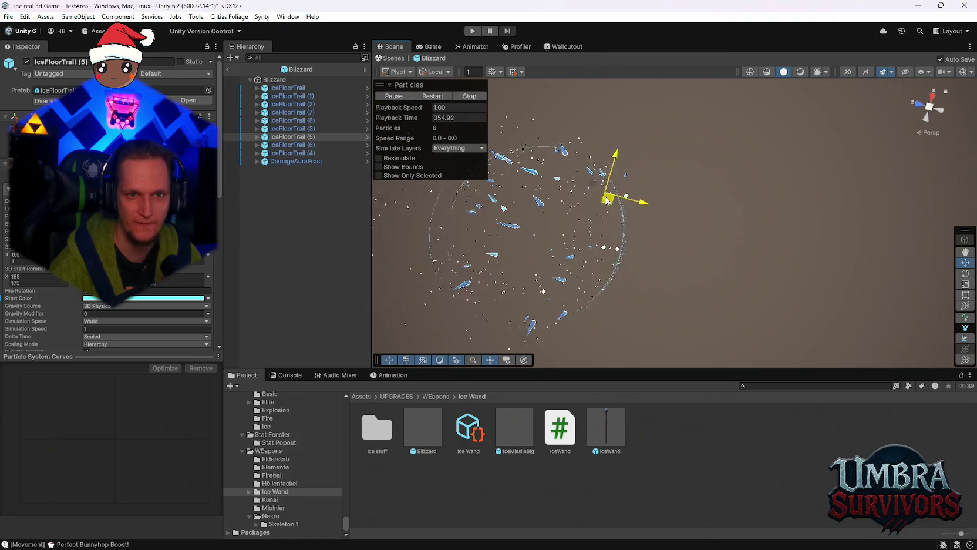
mouse_move(608, 200)
left_mouse_down()
mouse_move(632, 194)
mouse_move(584, 206)
left_mouse_up()
mouse_move(515, 276)
left_mouse_down()
mouse_move(628, 261)
mouse_move(678, 267)
mouse_move(678, 257)
left_mouse_up()
- Review IceFloorTrail (6), (4) and the first emitter, framing the effect from above
left_click(293, 145)
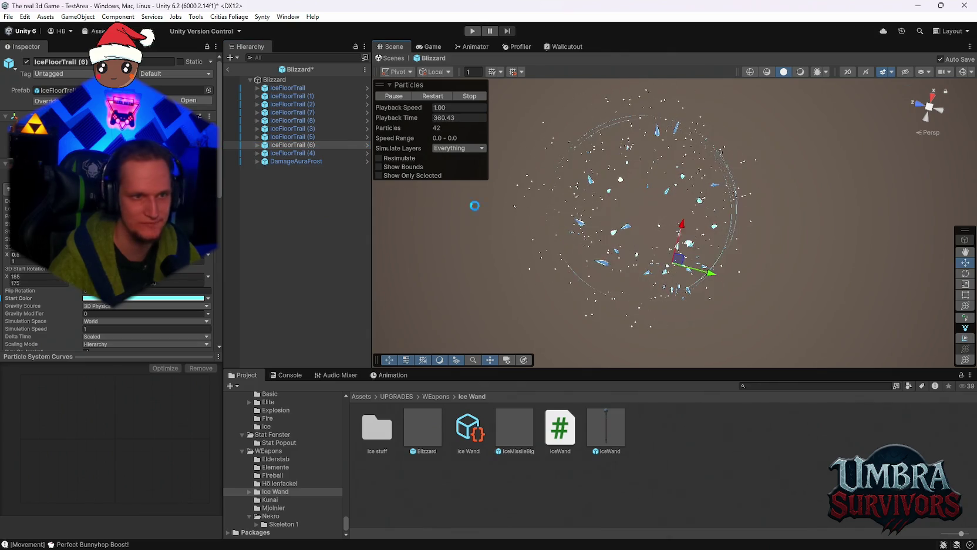
left_click(288, 152)
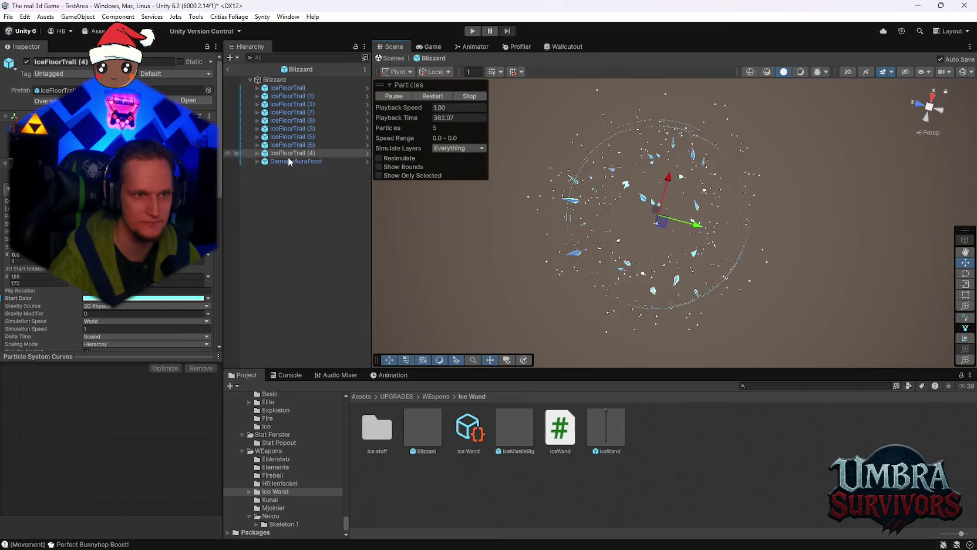
left_click(288, 88)
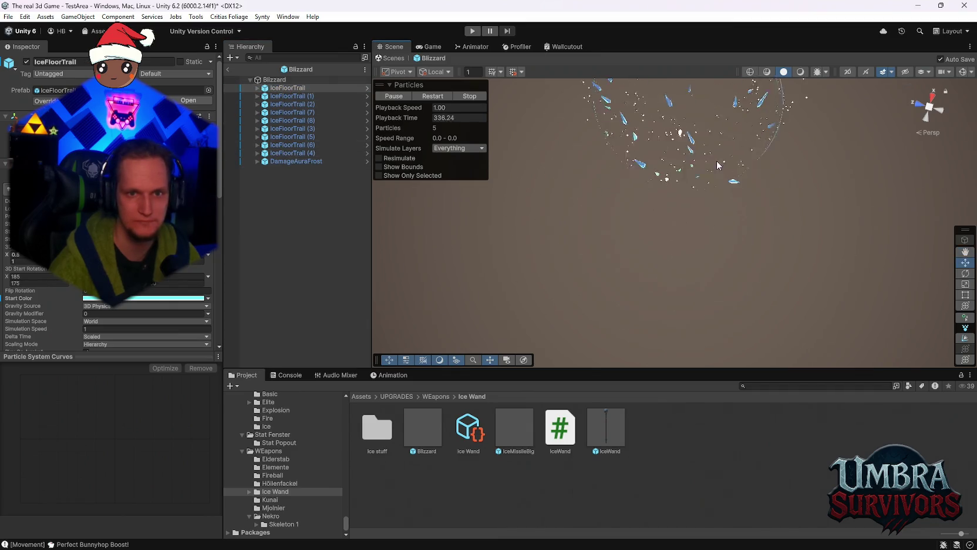
key("f")
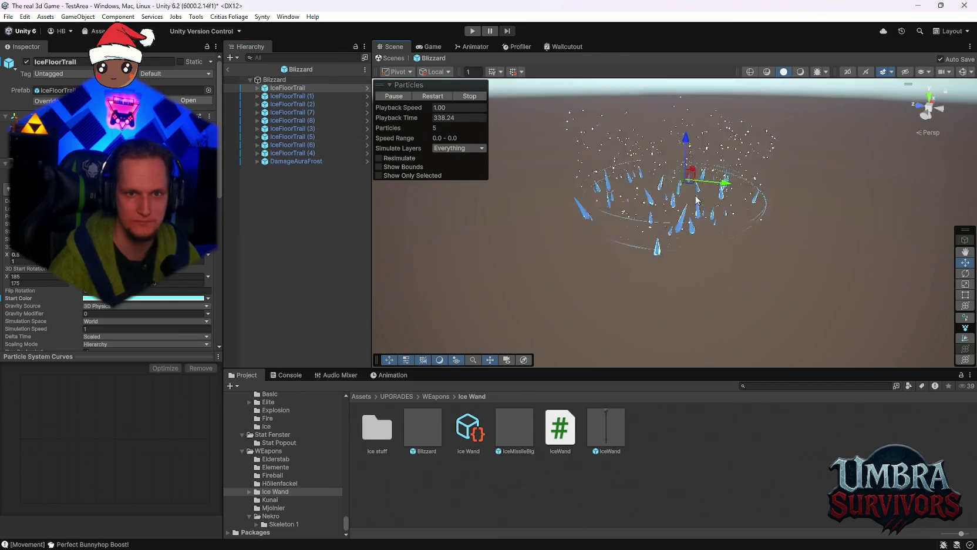
mouse_move(752, 246)
left_mouse_down()
mouse_move(642, 171)
mouse_move(649, 194)
left_mouse_up()
left_click(277, 80)
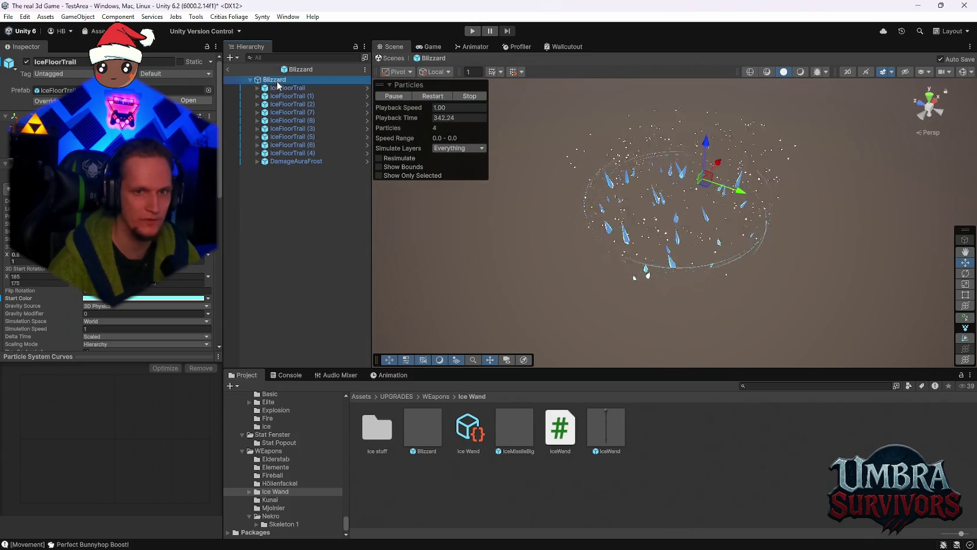
left_click_drag(675, 179, 675, 285)
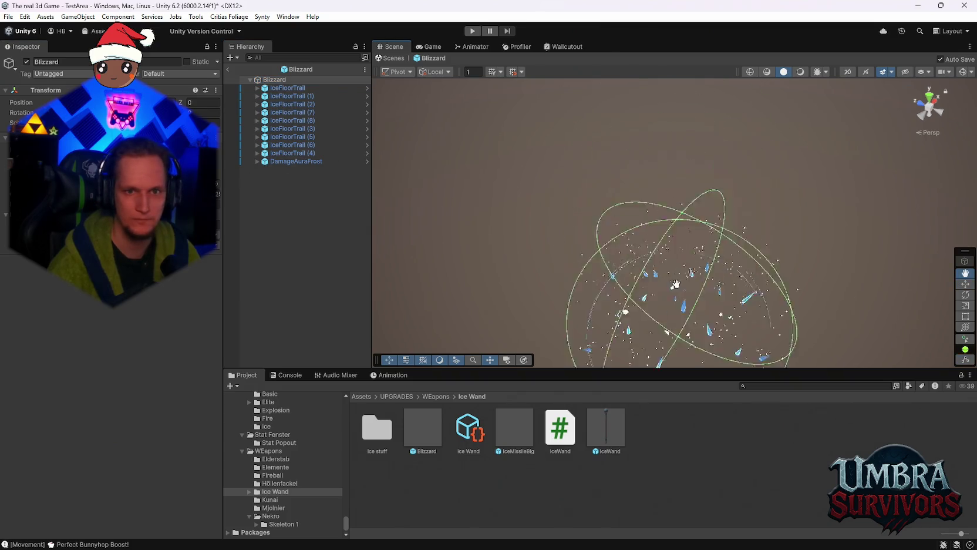
key("f")
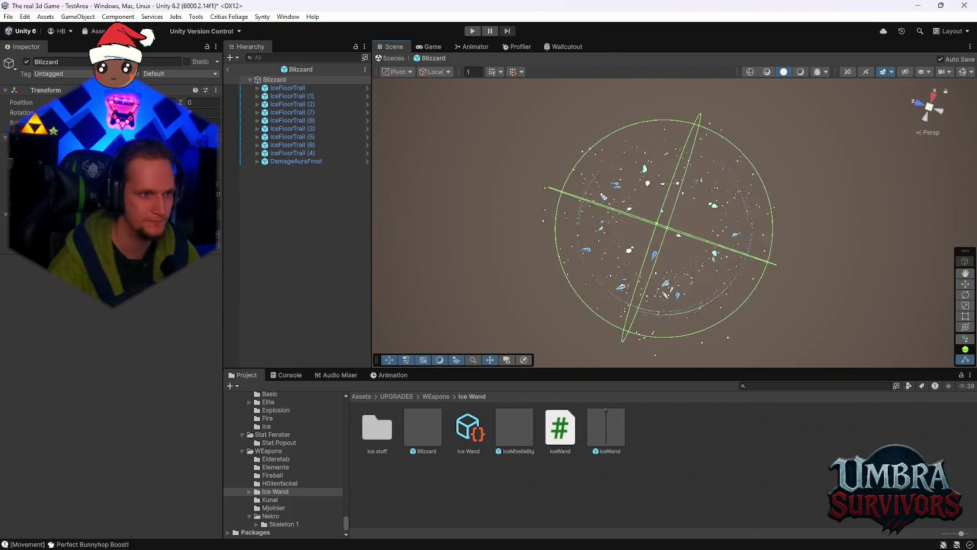
scroll(647, 274, "down", 3)
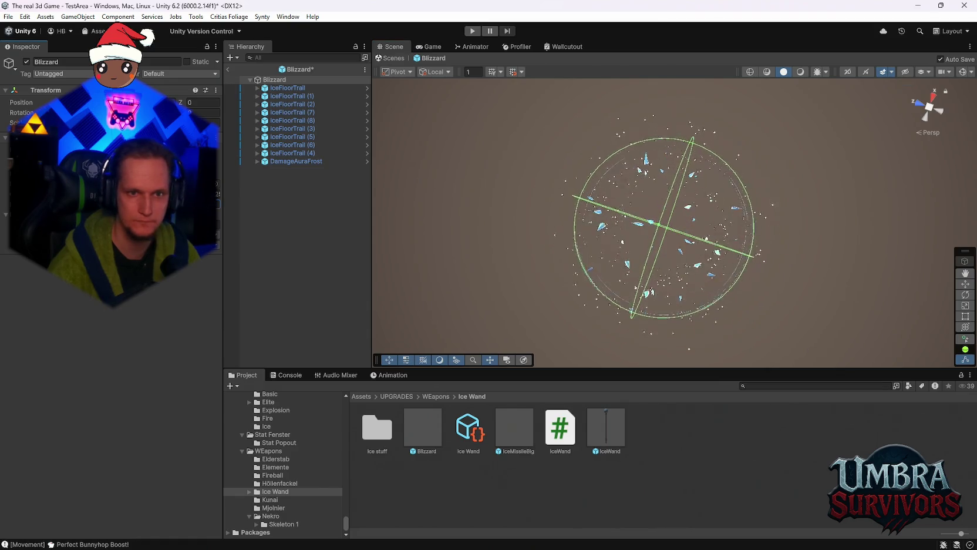
mouse_move(647, 274)
left_mouse_down()
mouse_move(682, 201)
mouse_move(660, 236)
mouse_move(656, 191)
mouse_move(705, 218)
mouse_move(731, 172)
mouse_move(713, 157)
mouse_move(732, 105)
left_mouse_up()
scroll(664, 212, "up", 2)
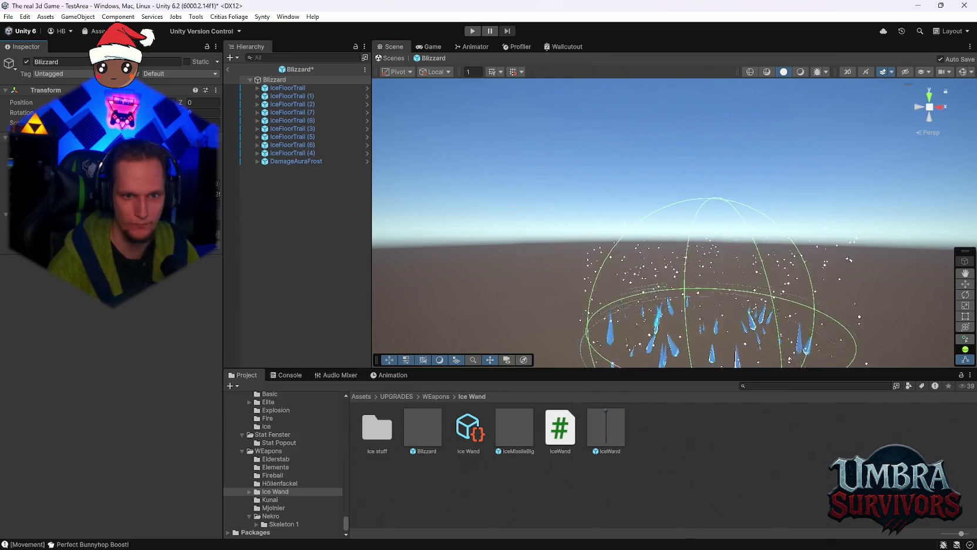
mouse_move(723, 234)
left_mouse_down()
mouse_move(676, 176)
mouse_move(648, 168)
mouse_move(615, 183)
mouse_move(630, 201)
mouse_move(672, 190)
mouse_move(656, 192)
mouse_move(710, 229)
mouse_move(725, 212)
mouse_move(637, 314)
mouse_move(680, 213)
left_mouse_up()
scroll(680, 213, "down", 3)
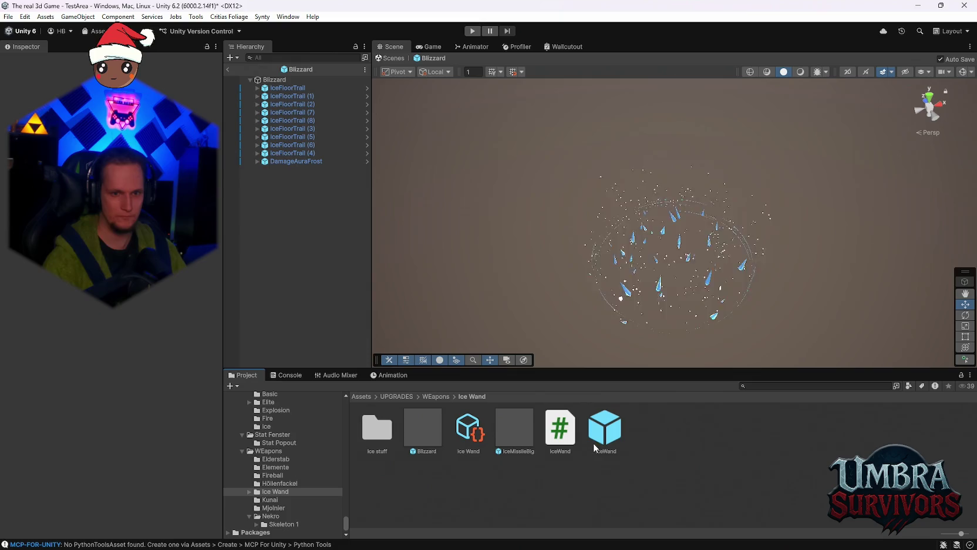
- Review the Blizzard and IceWand prefabs, exit prefab mode, and start Play mode
left_click(435, 433)
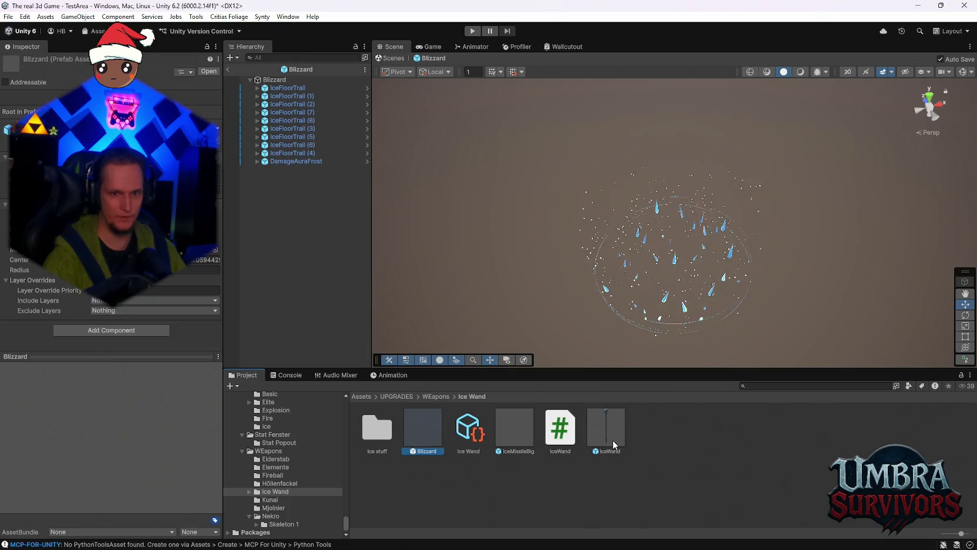
left_click(613, 440)
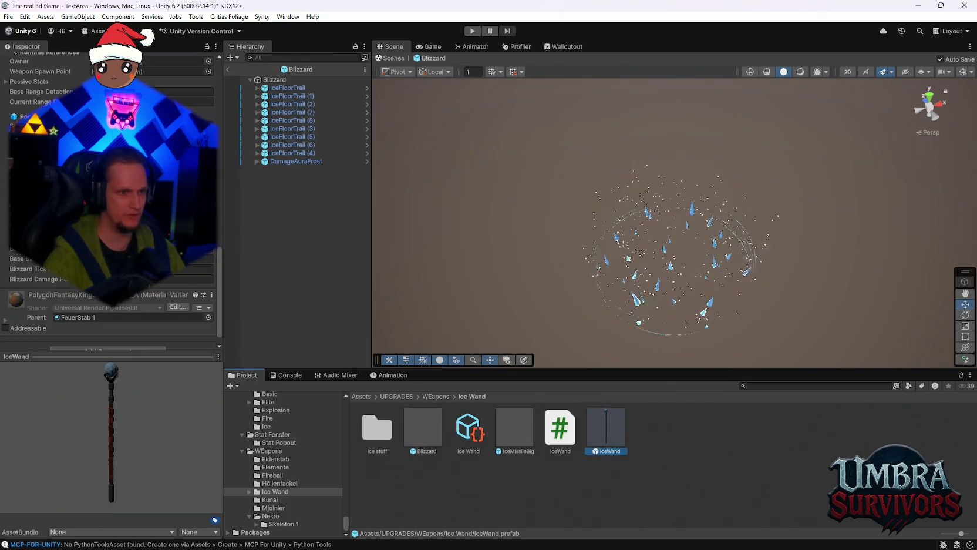
left_click(228, 69)
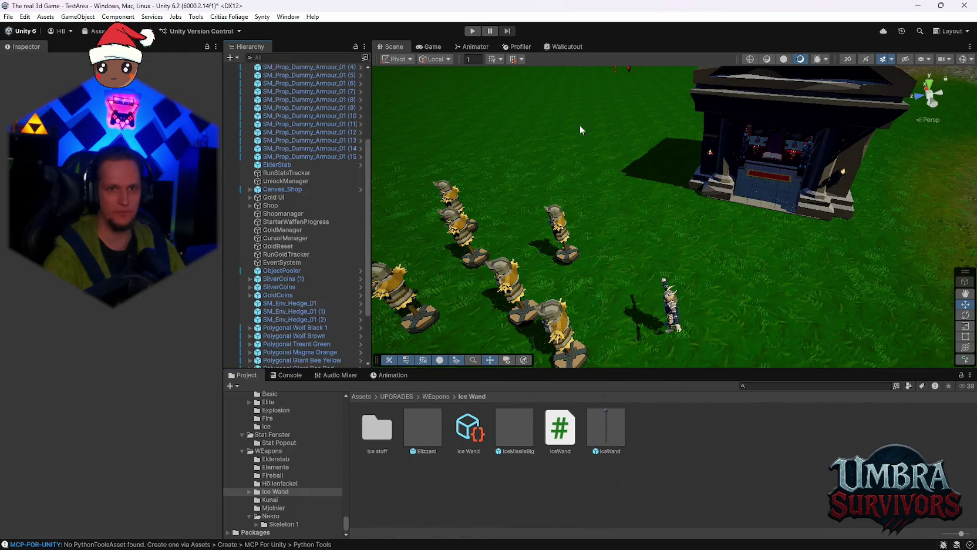
left_click(470, 31)
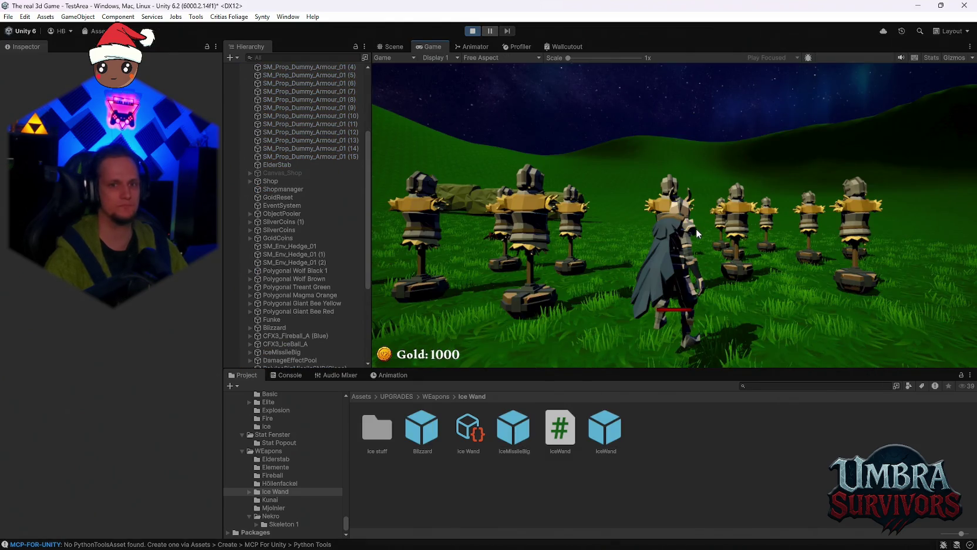
- Walk into the shrine and pick IceWand in the weapon upgrade book
key("w")
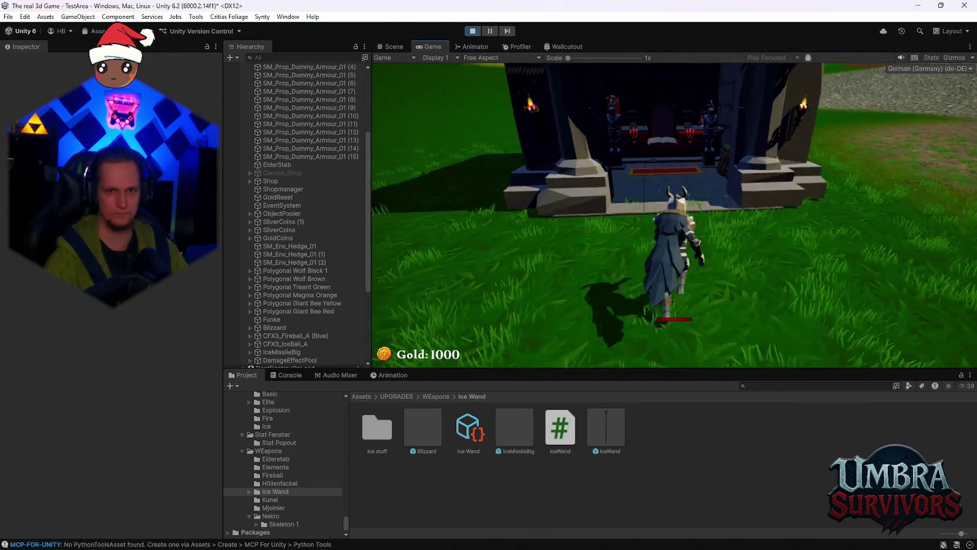
key("w")
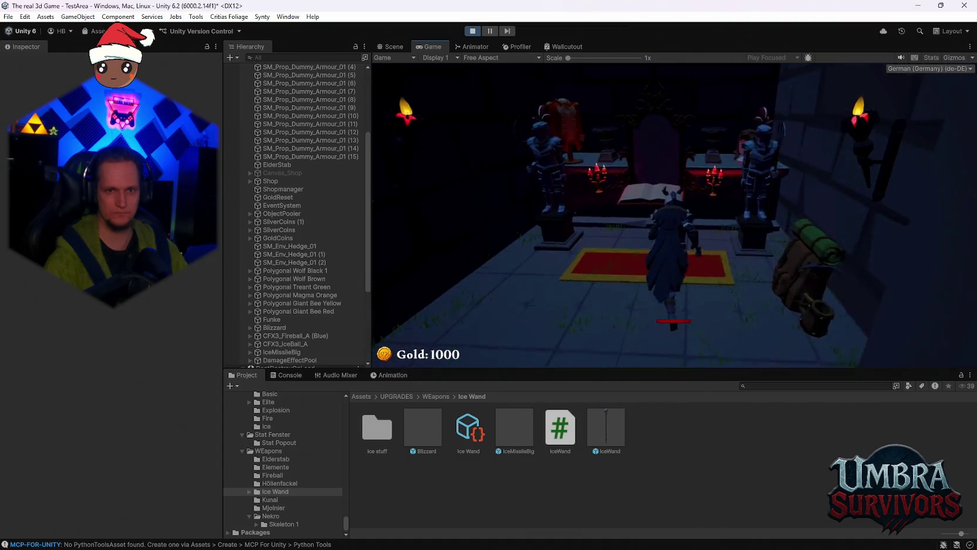
key("e")
scroll(590, 235, "down", 1)
left_click(595, 253)
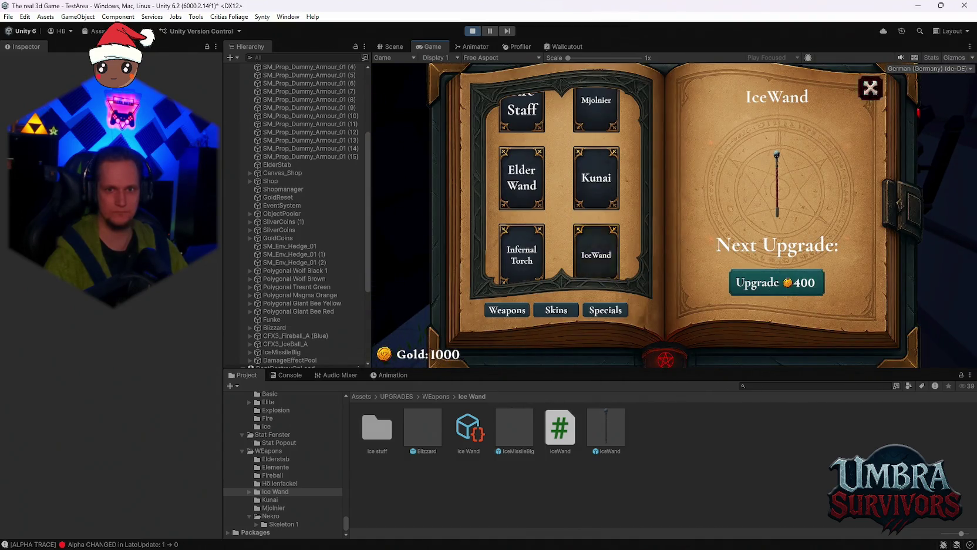
key("Escape")
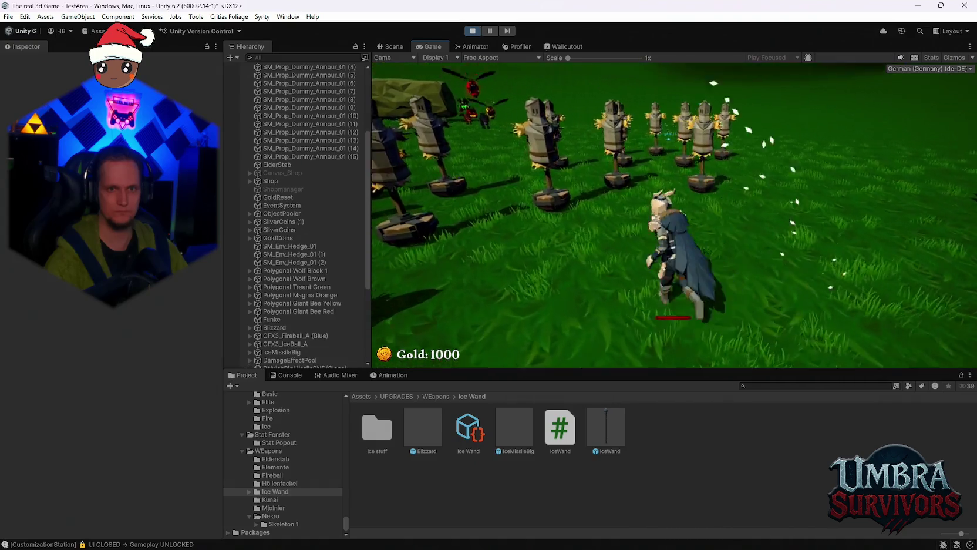
- Run among the training dummies with WASD to test the Blizzard, then stop the play test
key("s")
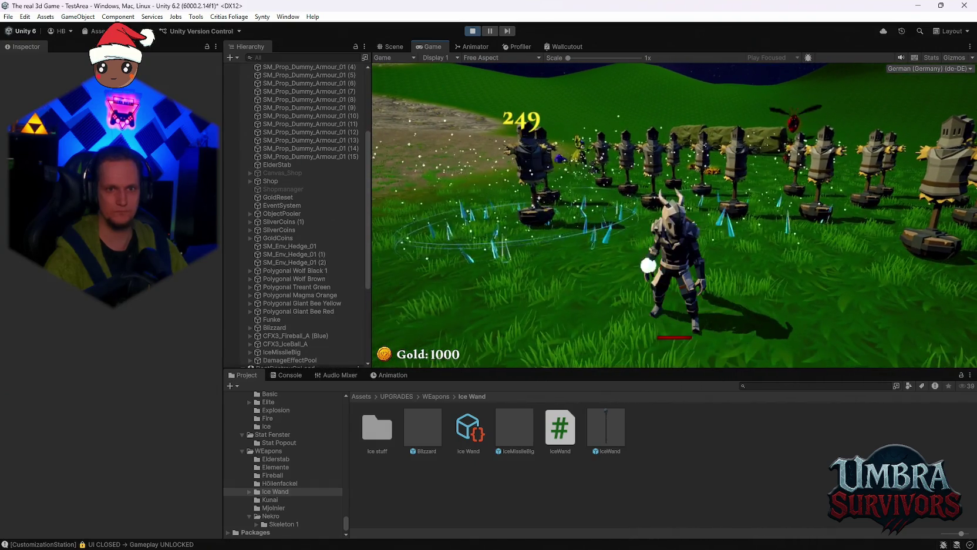
key("w")
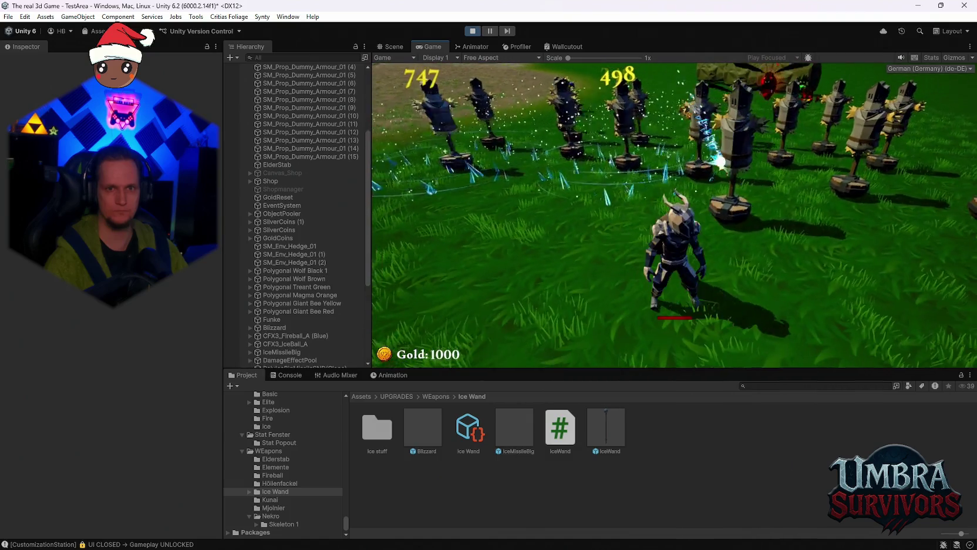
key("a")
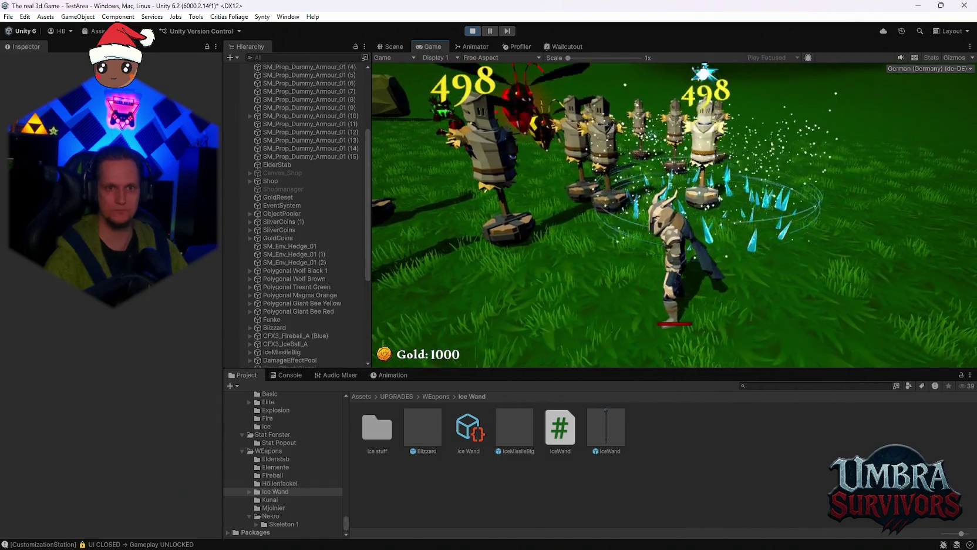
key("d")
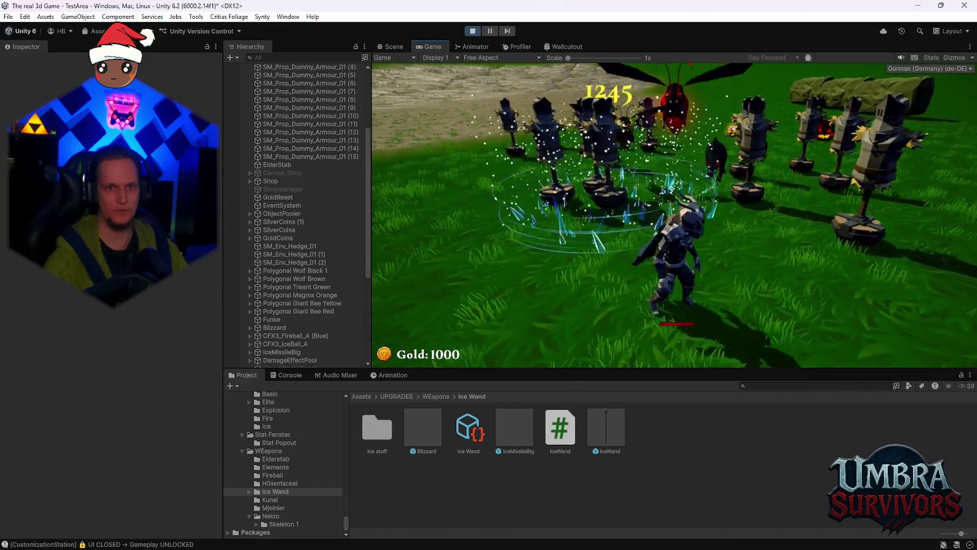
key("d")
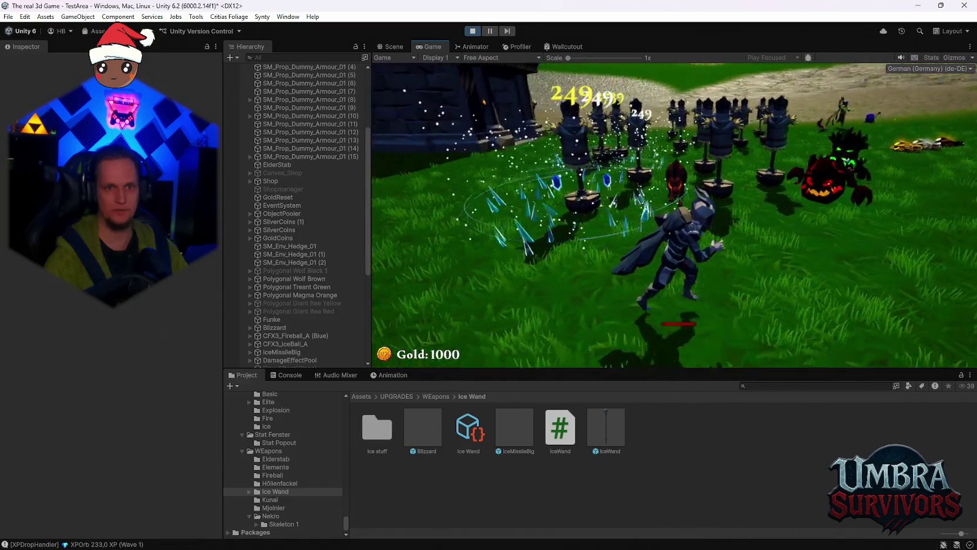
key("a")
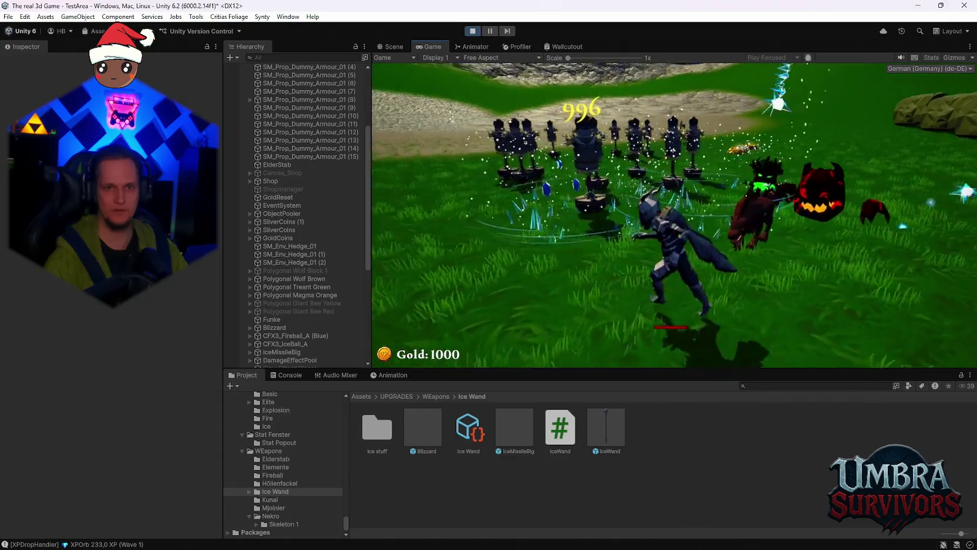
key("a")
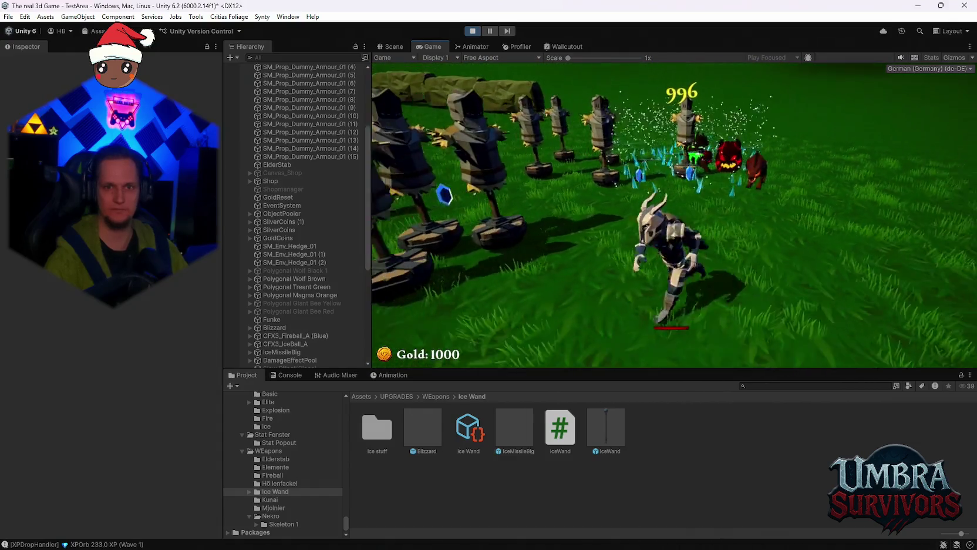
key("w")
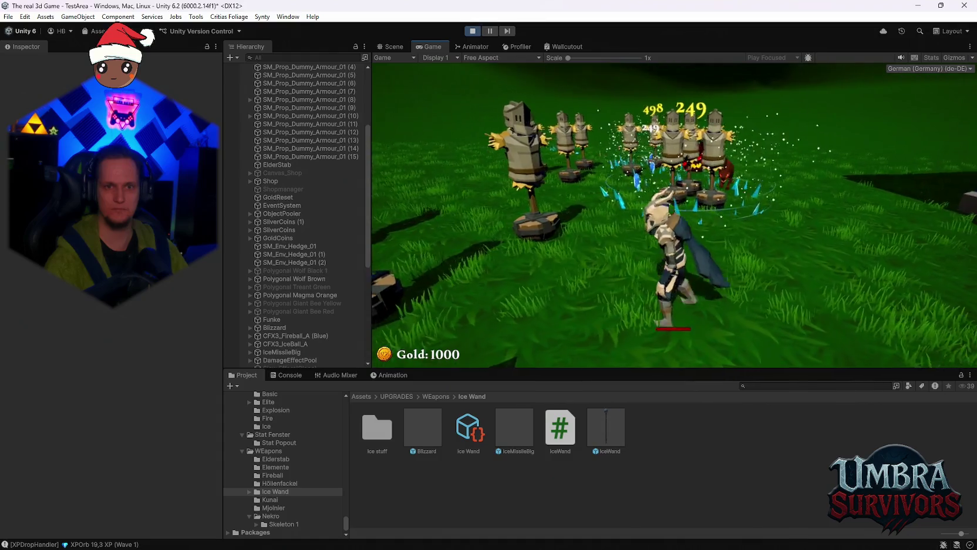
key("s")
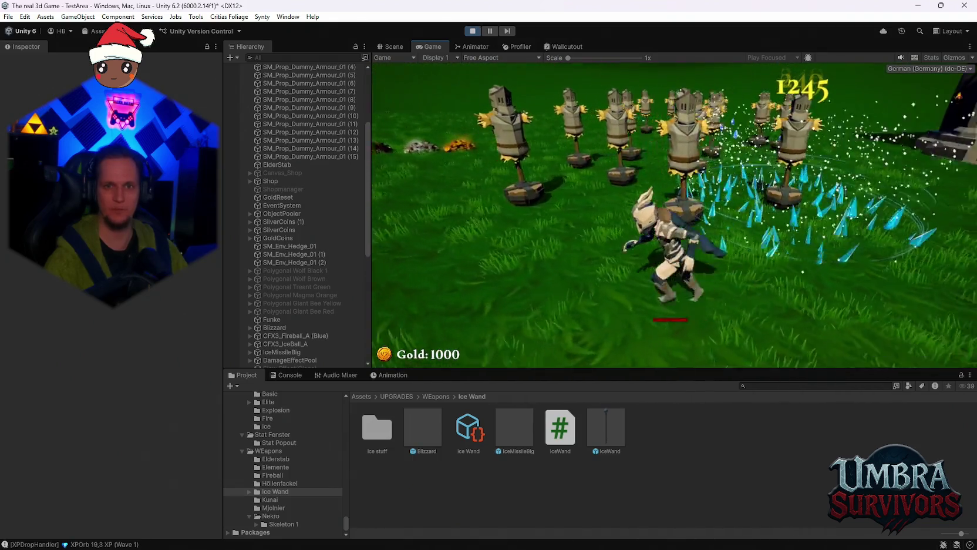
key("w")
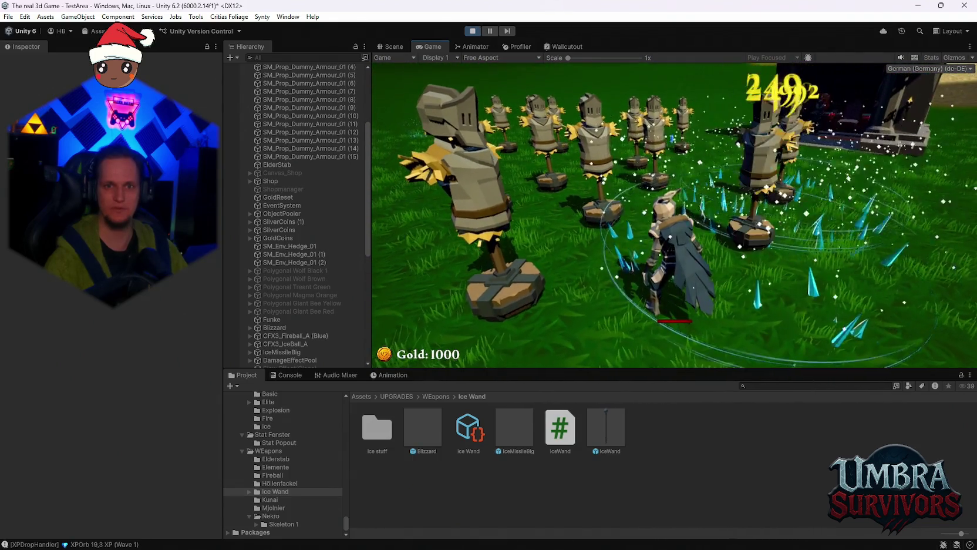
key("s")
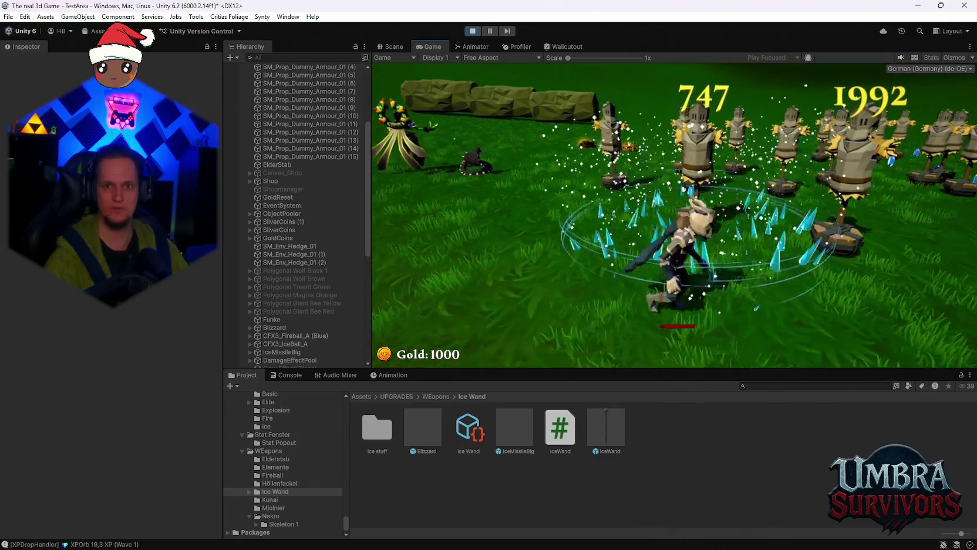
key("w")
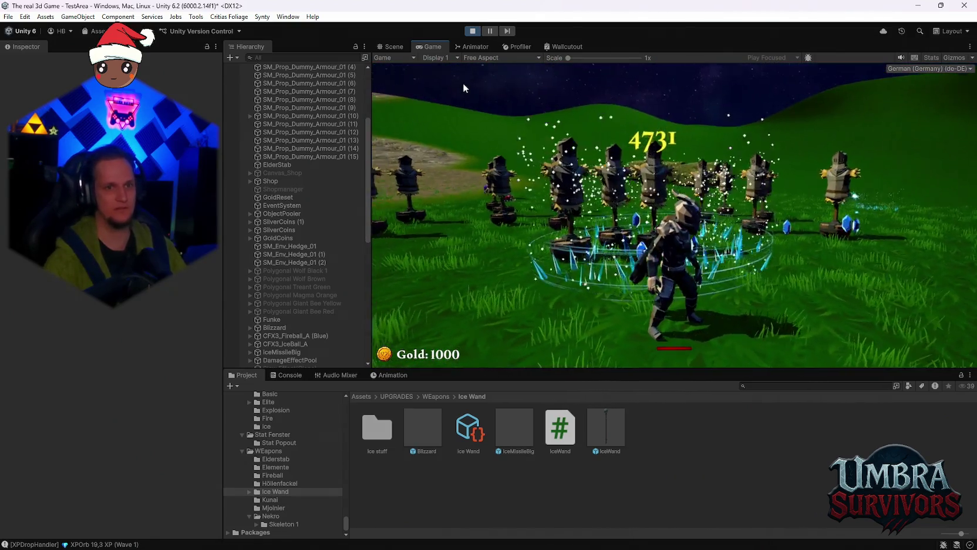
key("ctrl+p")
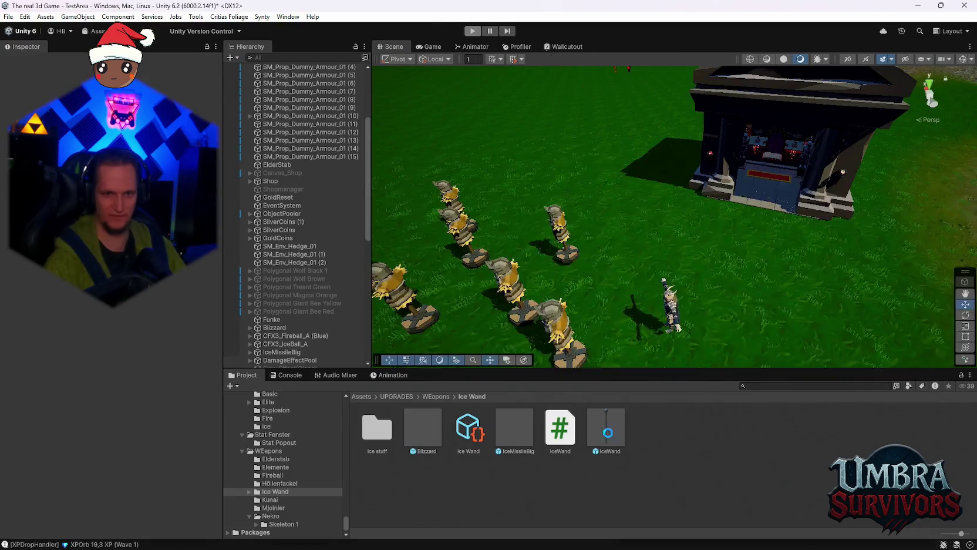
- Review the IceWand prefab, then open the Ice Wand asset showing Crit Damage Mult 1.5
left_click(607, 432)
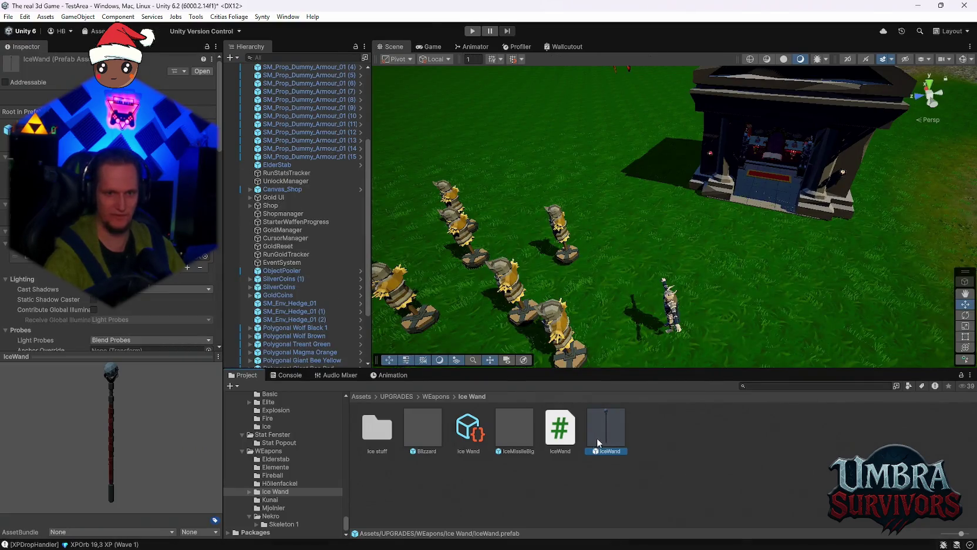
scroll(142, 286, "down", 5)
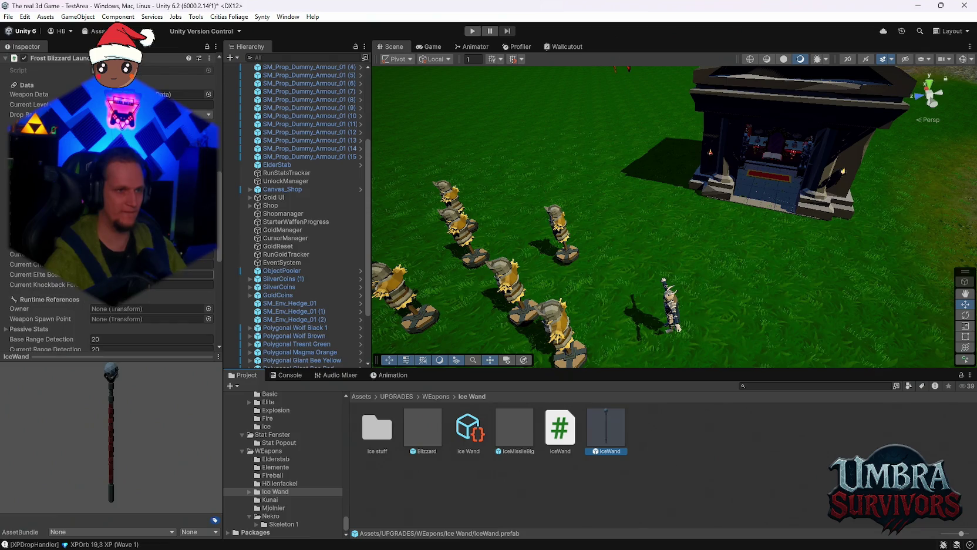
scroll(142, 287, "down", 3)
left_click(457, 437)
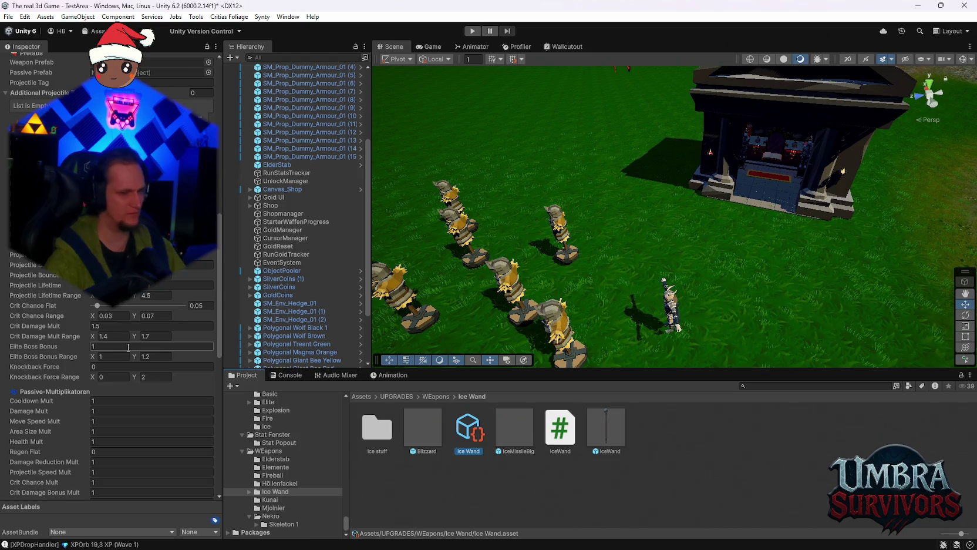
- Scroll the Ice Wand stats, then view the IceWand prefab's range detection 20 and Snowball tag
scroll(141, 373, "down", 10)
scroll(142, 374, "up", 7)
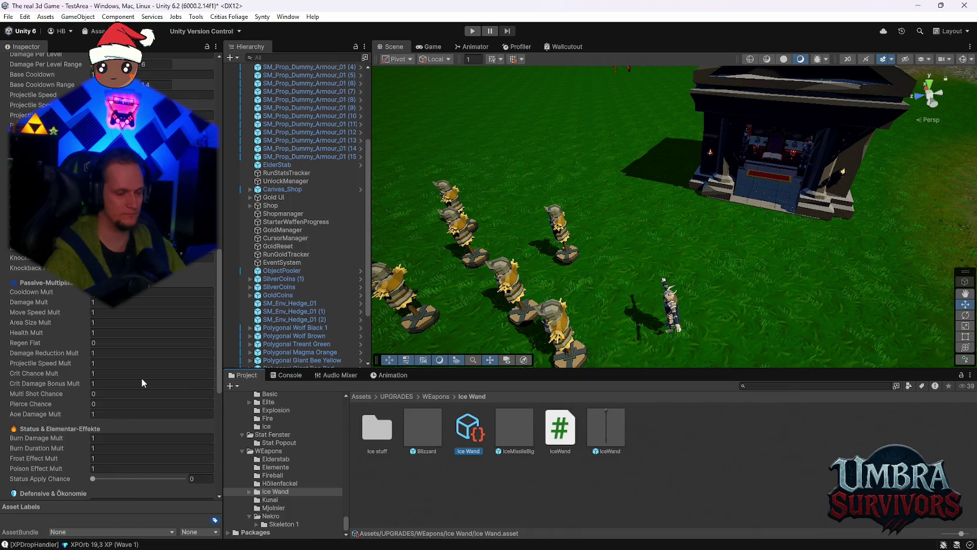
scroll(141, 378, "up", 5)
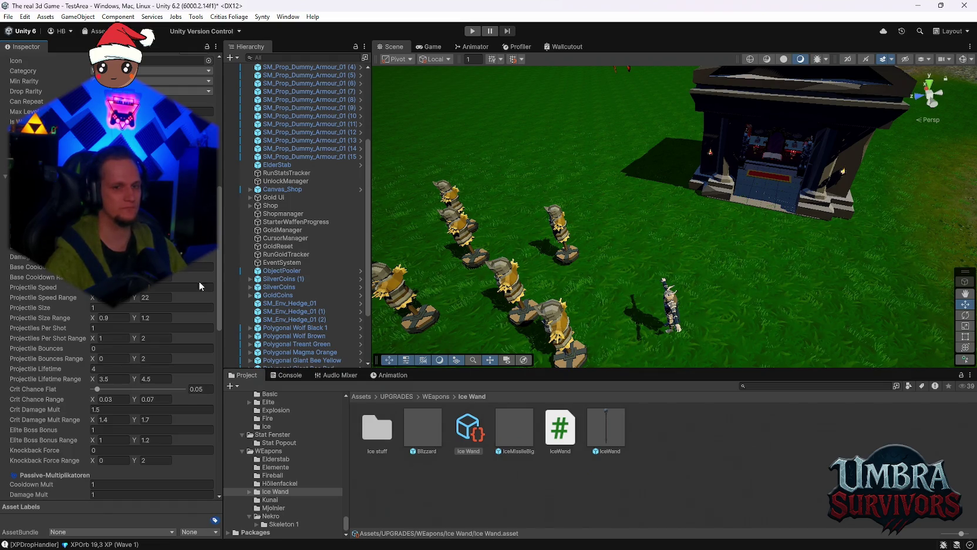
left_click(601, 426)
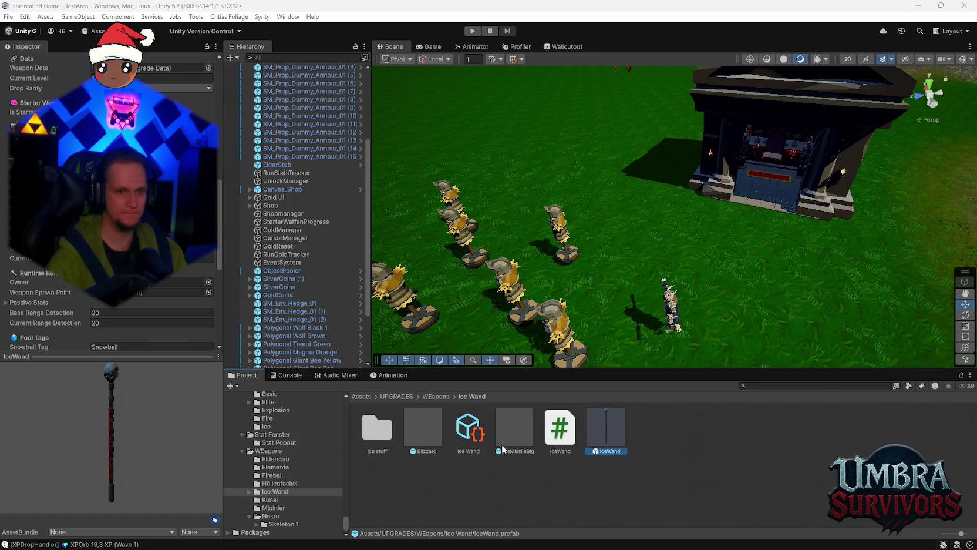
- In the Ice Wand asset, set projectile speed max 17, size range 1–1 and per-shot max 1
left_click(462, 430)
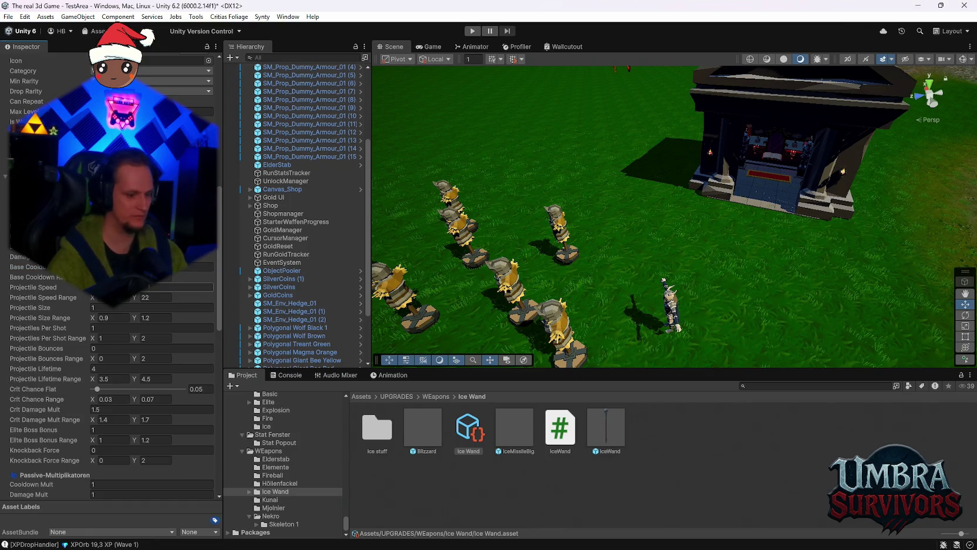
left_click(194, 267)
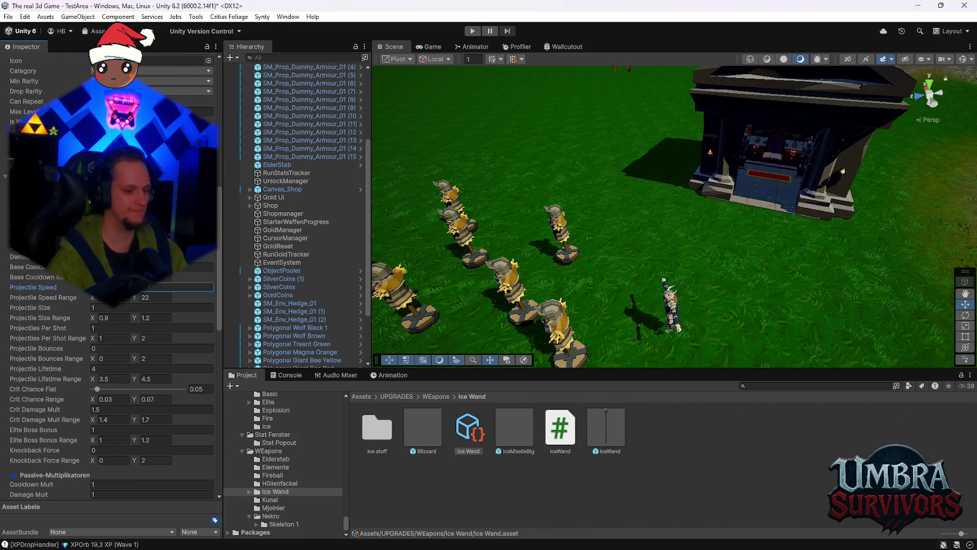
key("Tab")
key("Tab")
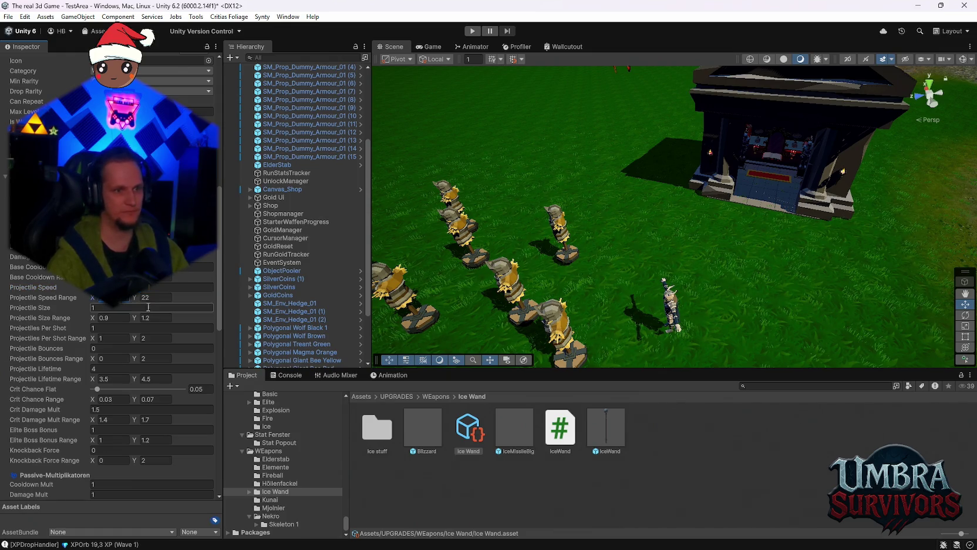
type("17")
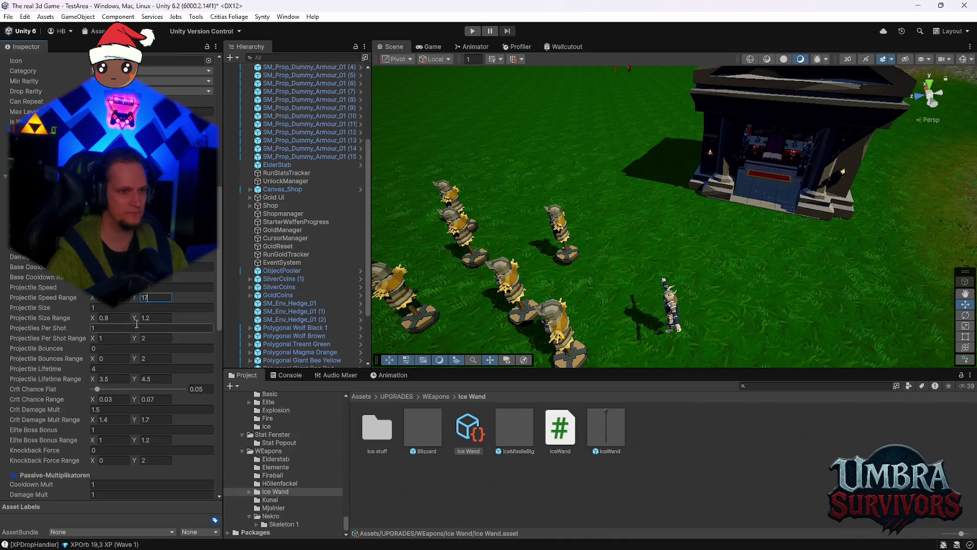
key("Tab")
key("Tab")
type("1")
key("Tab")
type("1")
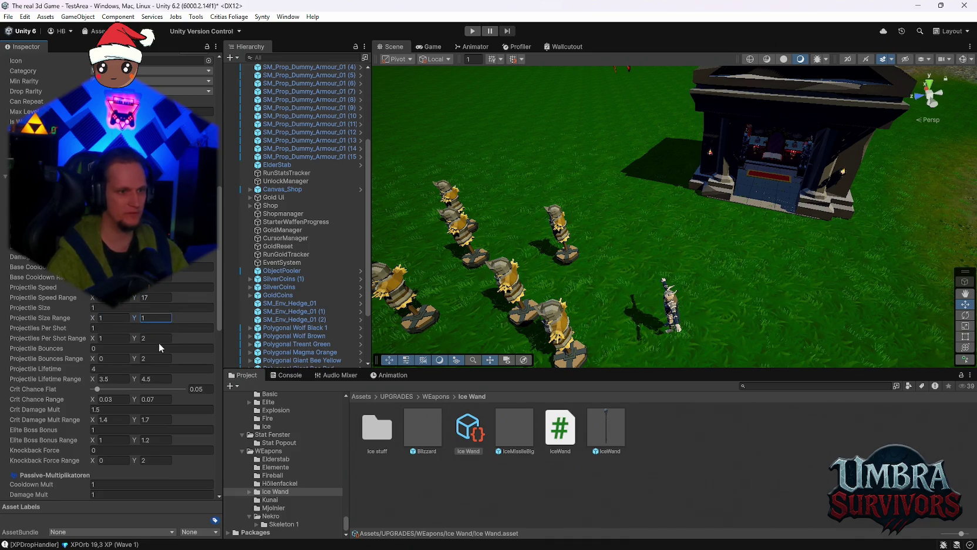
key("Tab")
key("Tab")
key("Tab")
type("1")
- Set projectile bounces max 0, lifetime 4–4, and Crit Chance Flat 0.005
left_click(149, 358)
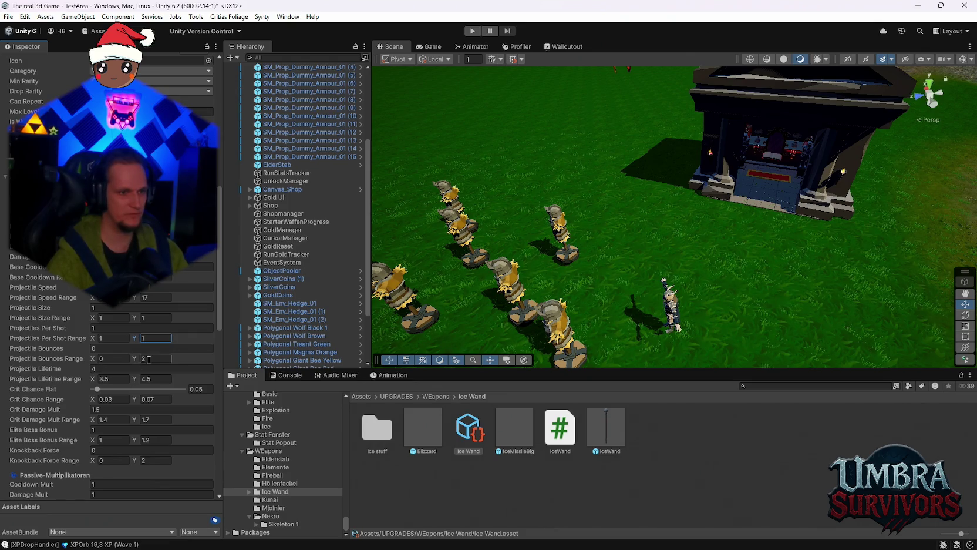
type("0")
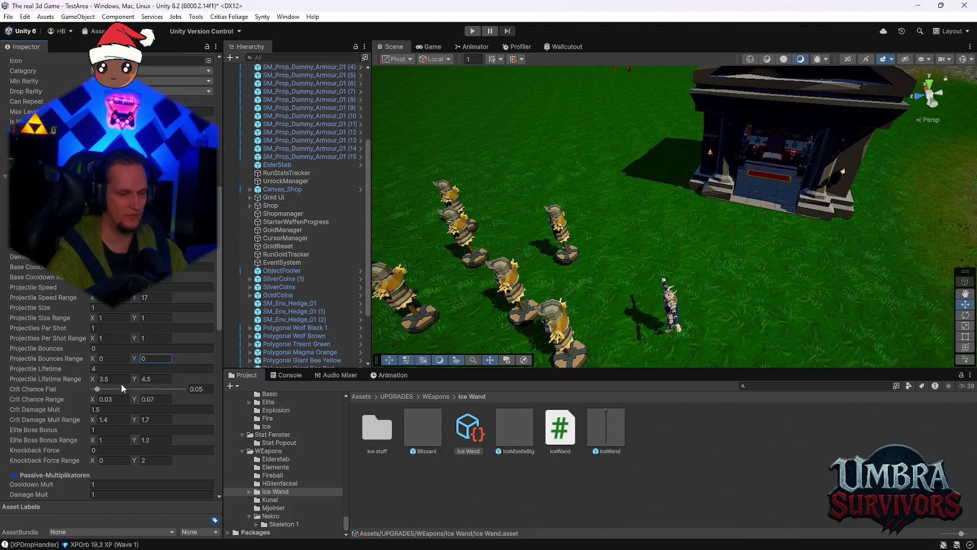
left_click(120, 380)
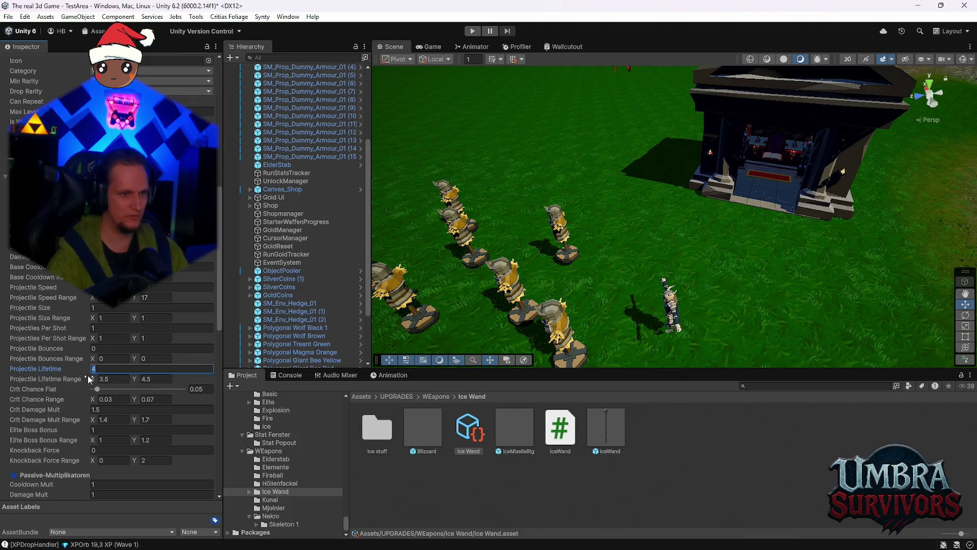
type("4")
key("Tab")
type("4")
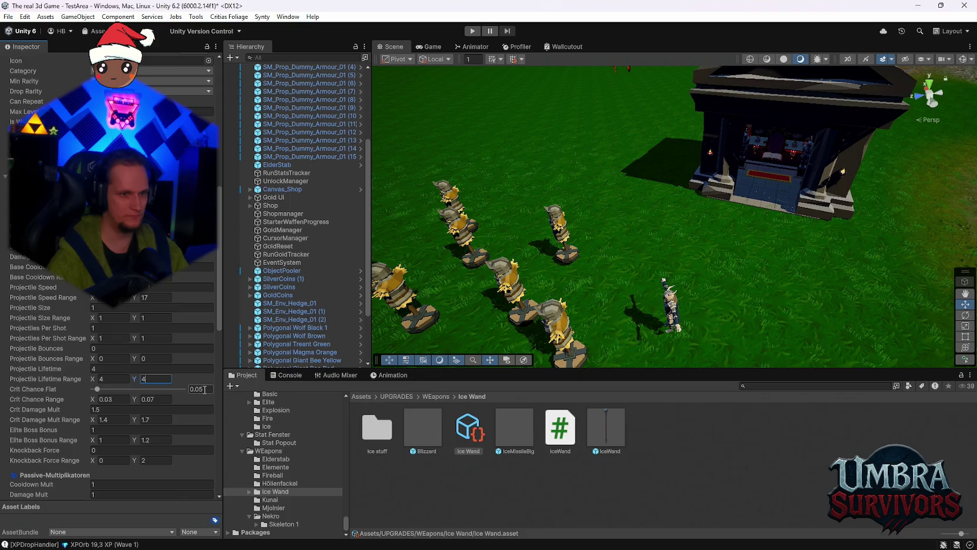
left_click(208, 390)
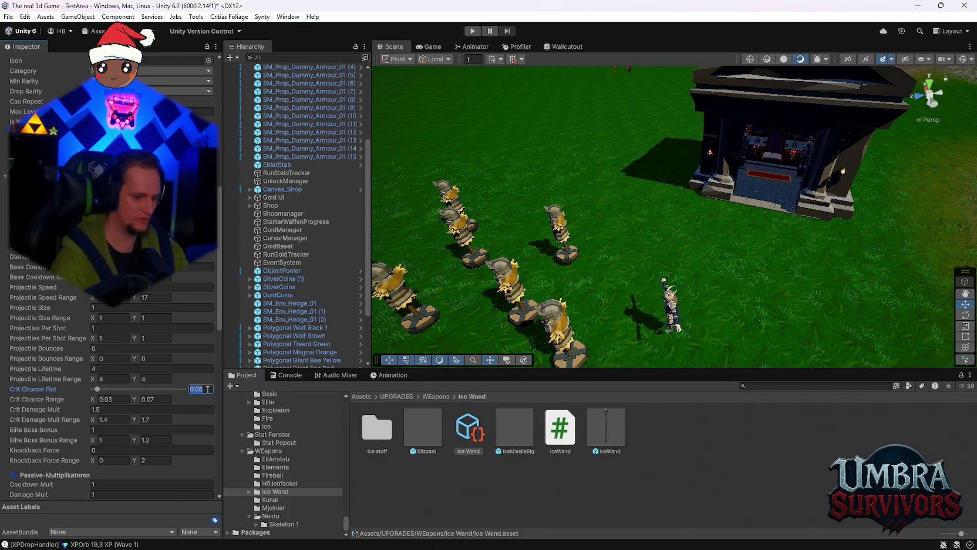
type("0.00")
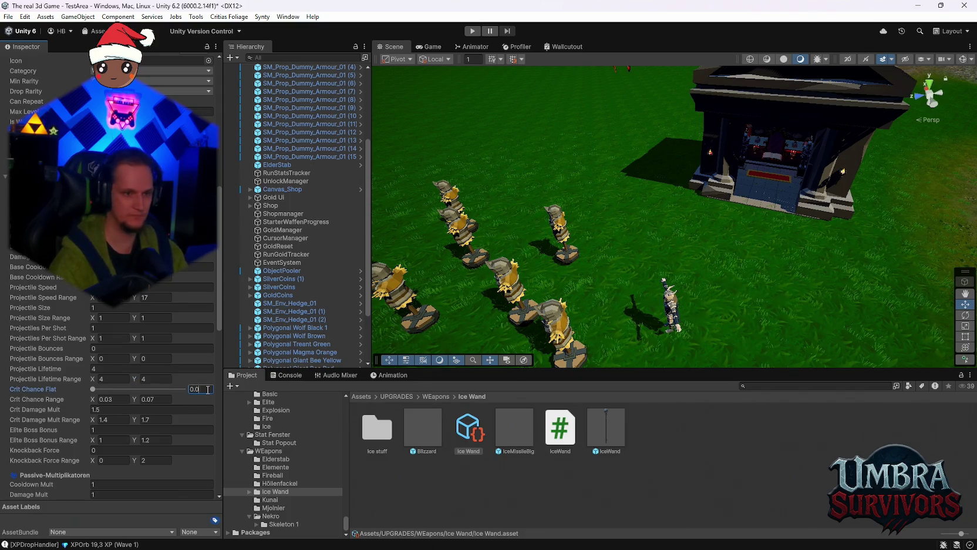
type("5")
key("Tab")
type("0.05")
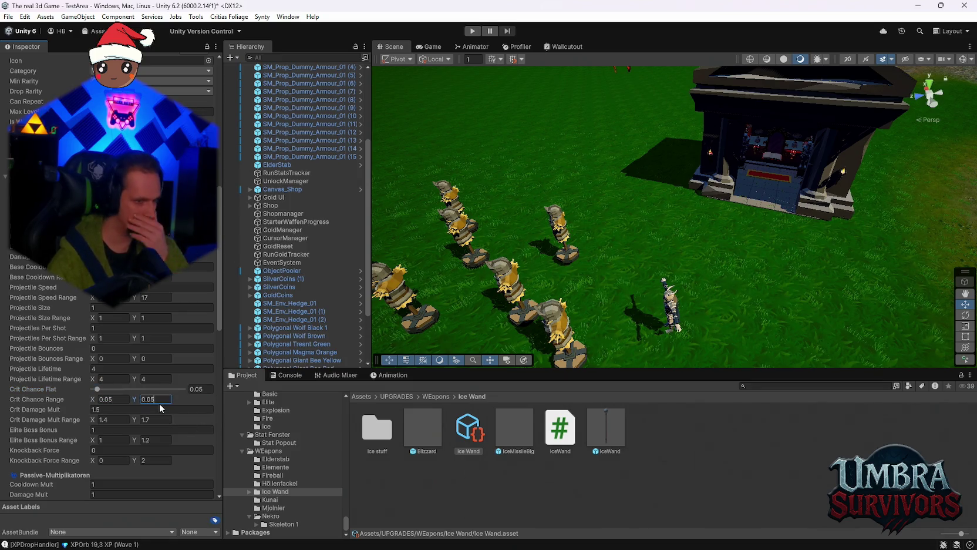
left_click(280, 482)
- Compare against the Infernal Torch stats, then reselect the Ice Wand asset
left_click(651, 430)
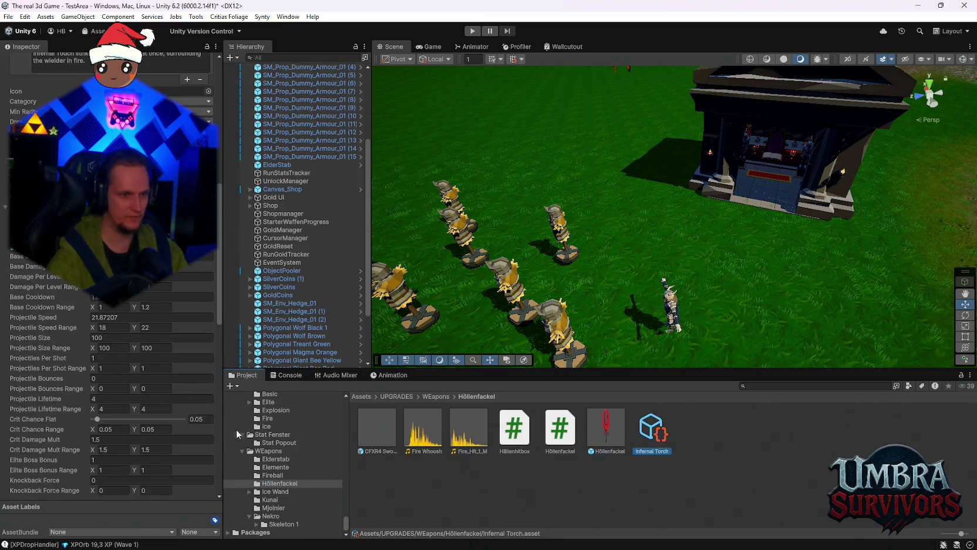
left_click(279, 491)
left_click(468, 426)
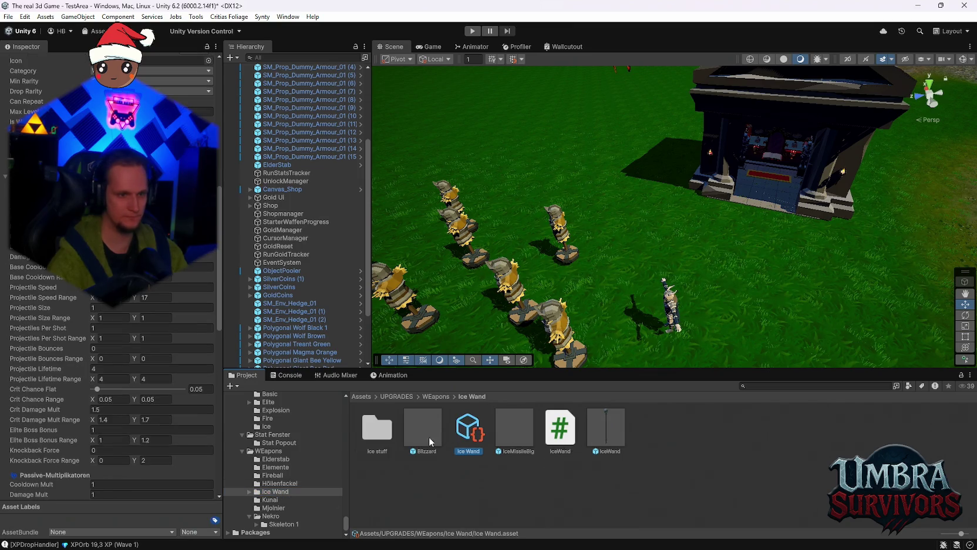
- Set Crit Damage Mult Range 1.5–1.5, Elite Boss Bonus max 1 and Knockback Force max 0
left_click(120, 419)
type("1.5")
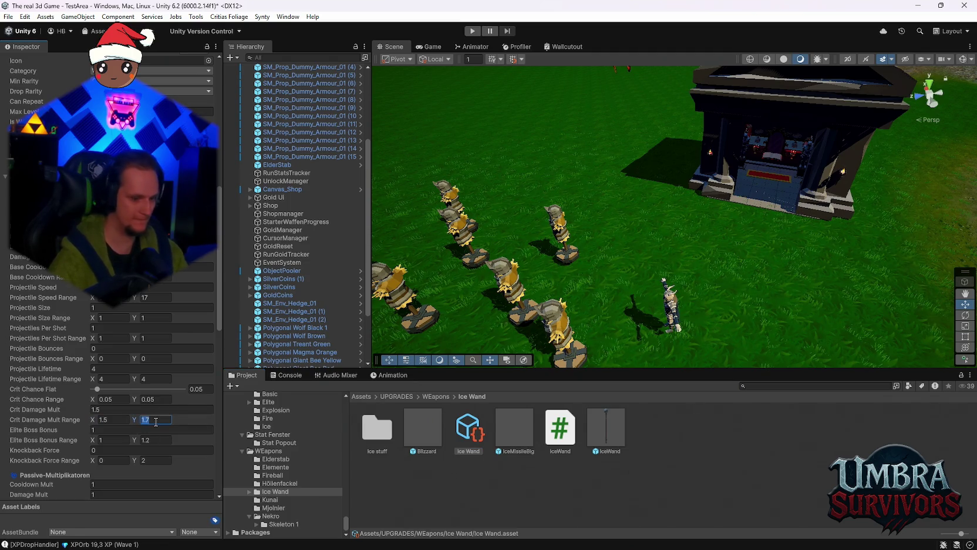
type("1.5")
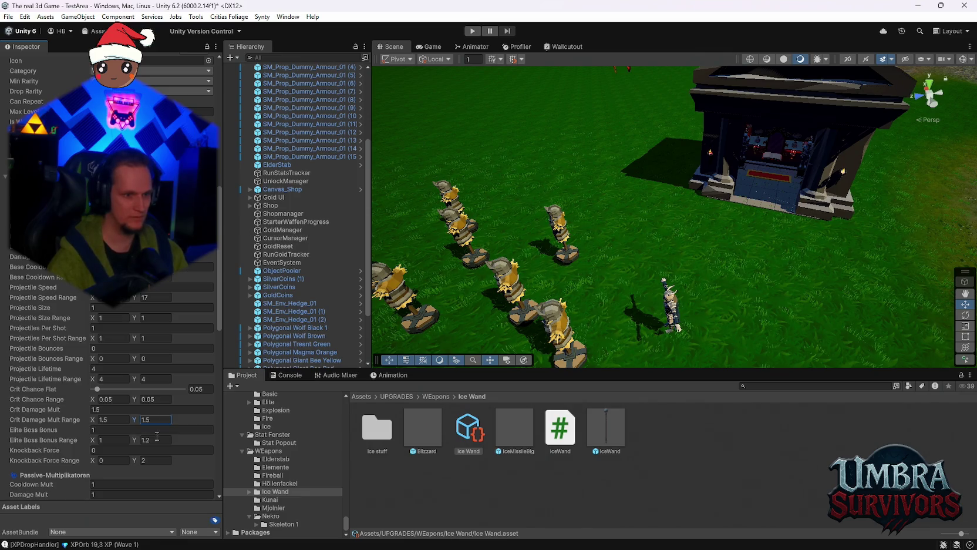
left_click(154, 440)
type("1")
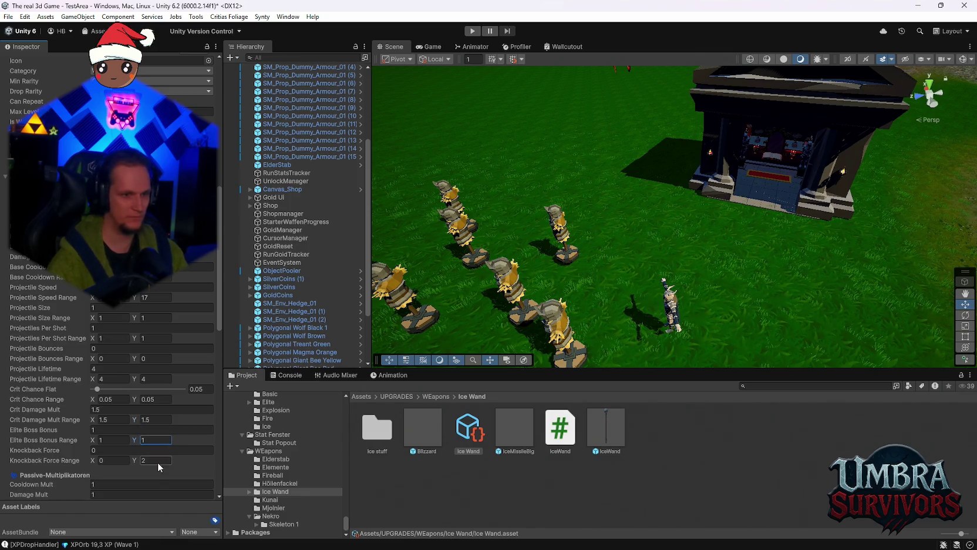
left_click(157, 461)
type("0")
scroll(127, 422, "down", 5)
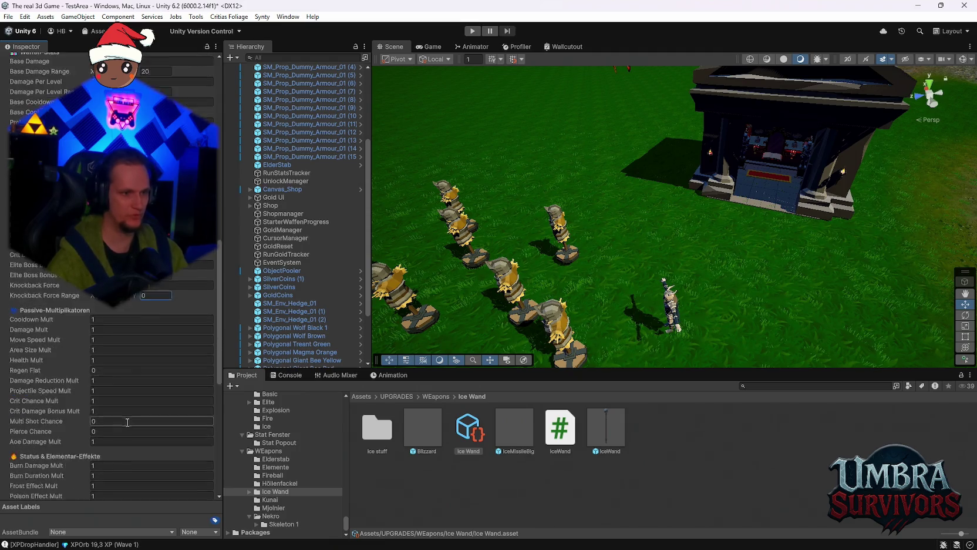
scroll(127, 422, "down", 5)
scroll(129, 417, "down", 3)
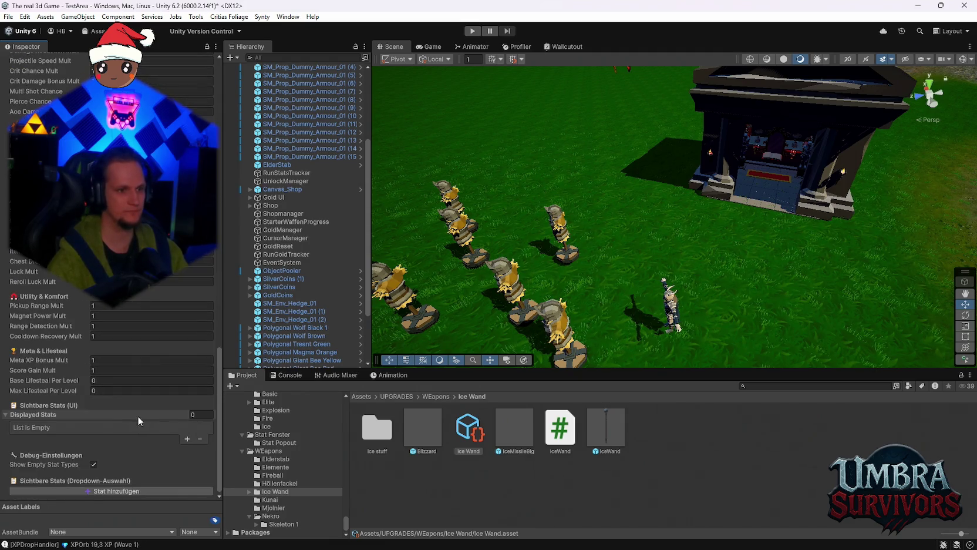
scroll(151, 446, "up", 10)
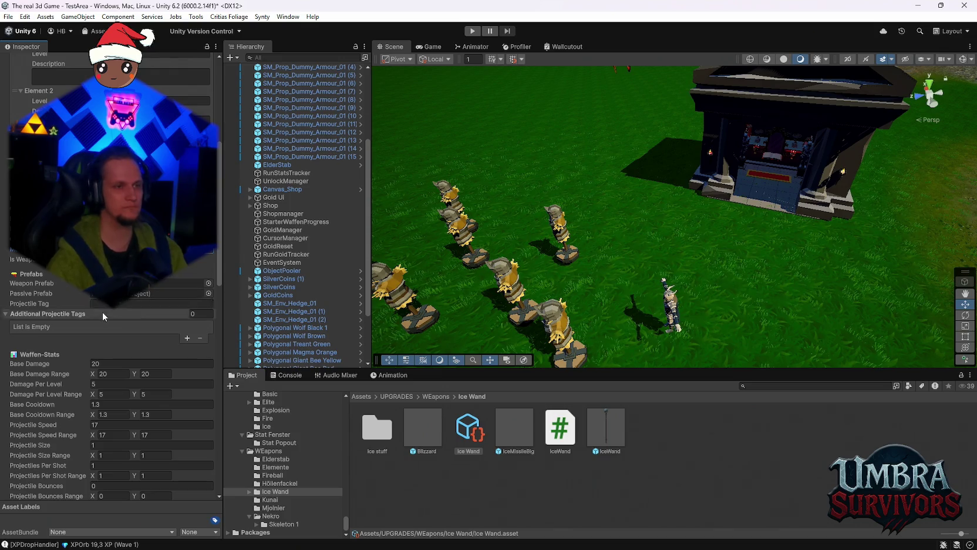
scroll(115, 327, "up", 9)
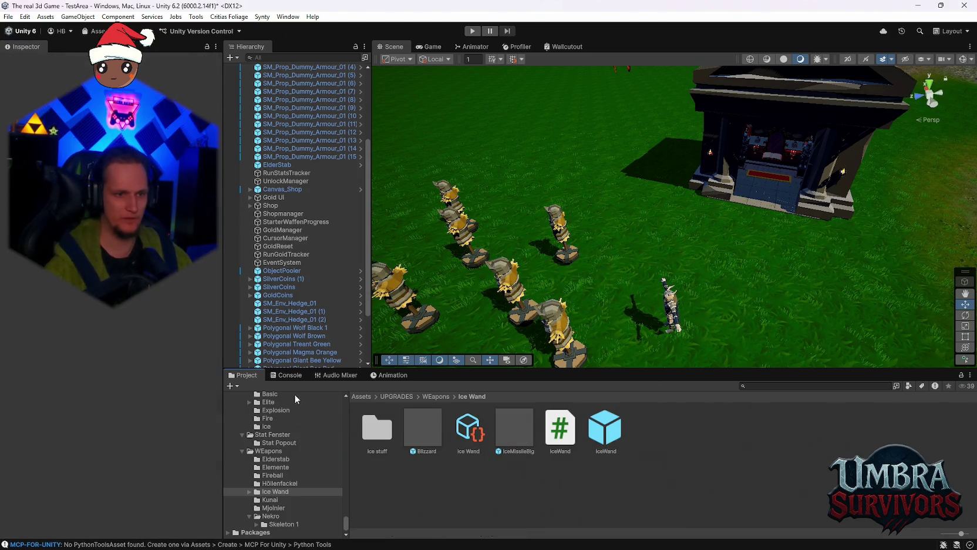
- Clear all messages from the Console, then return to the Project window
left_click(286, 375)
left_click(233, 386)
left_click(242, 376)
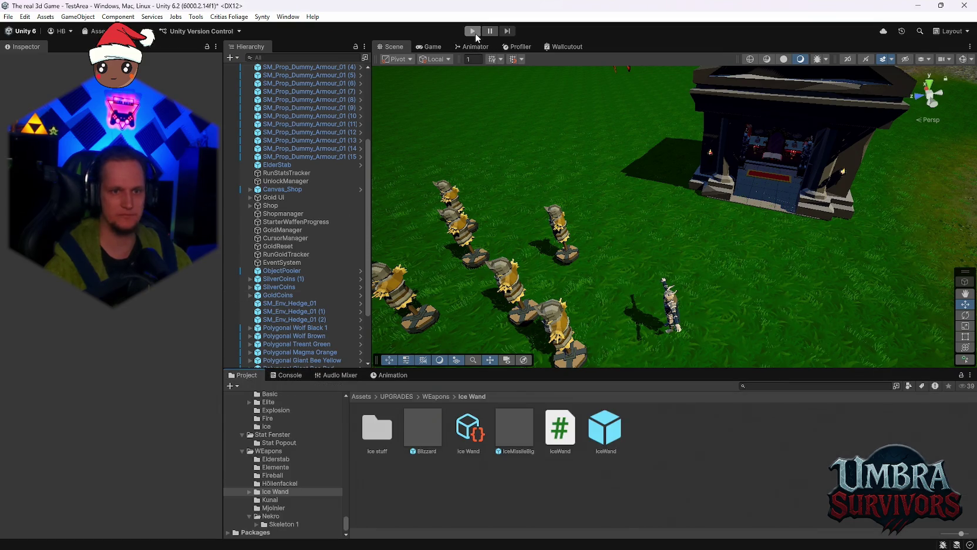
- Review the IceWand prefab's Inspector settings and start Play mode
left_click(614, 424)
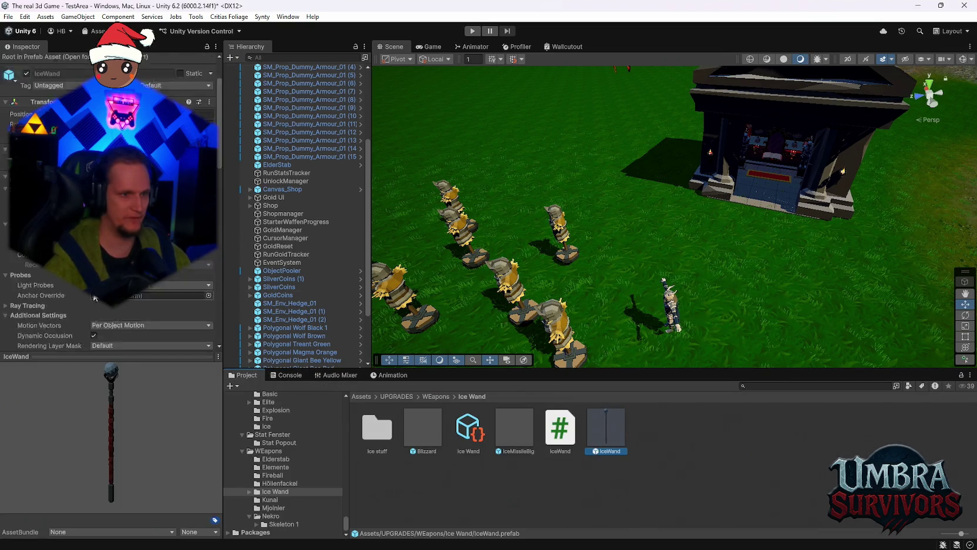
scroll(94, 298, "down", 15)
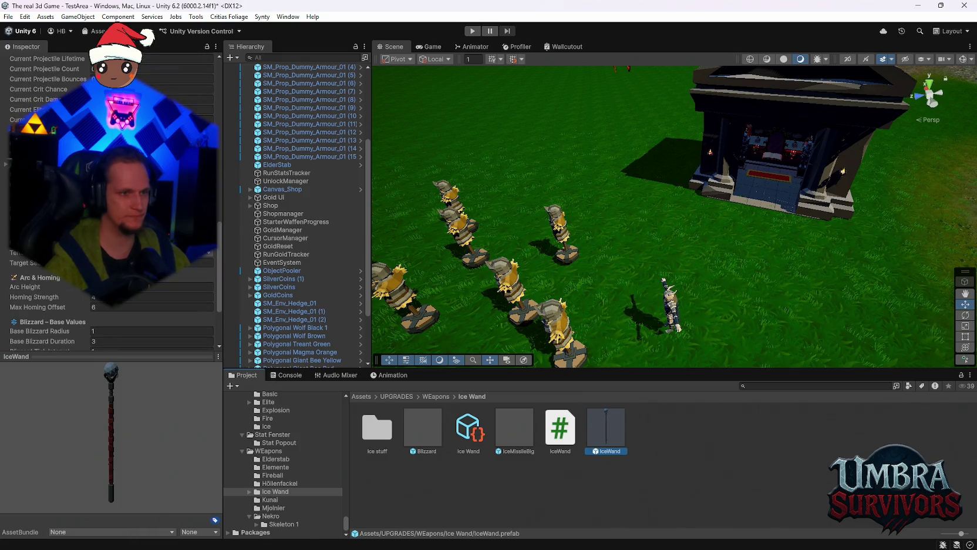
scroll(109, 199, "down", 5)
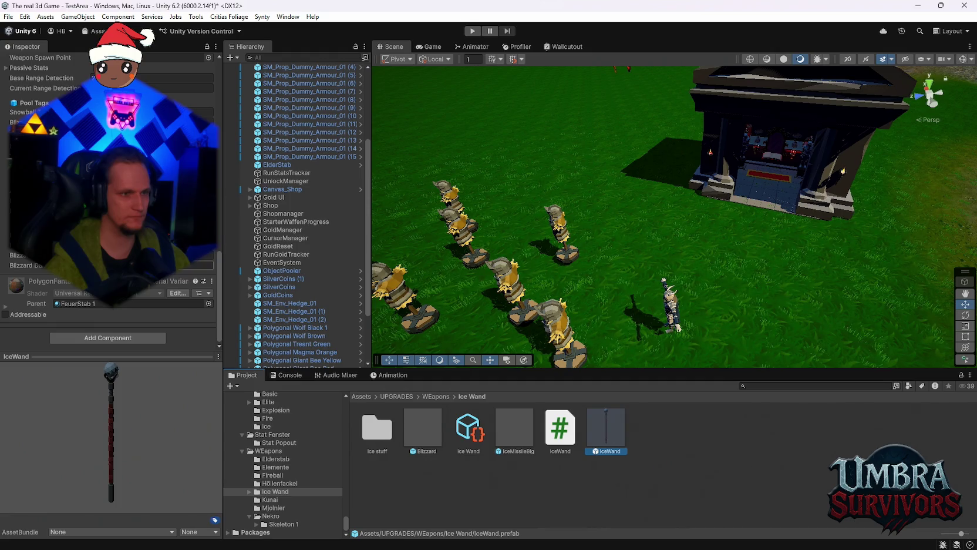
scroll(109, 235, "up", 5)
left_click(471, 32)
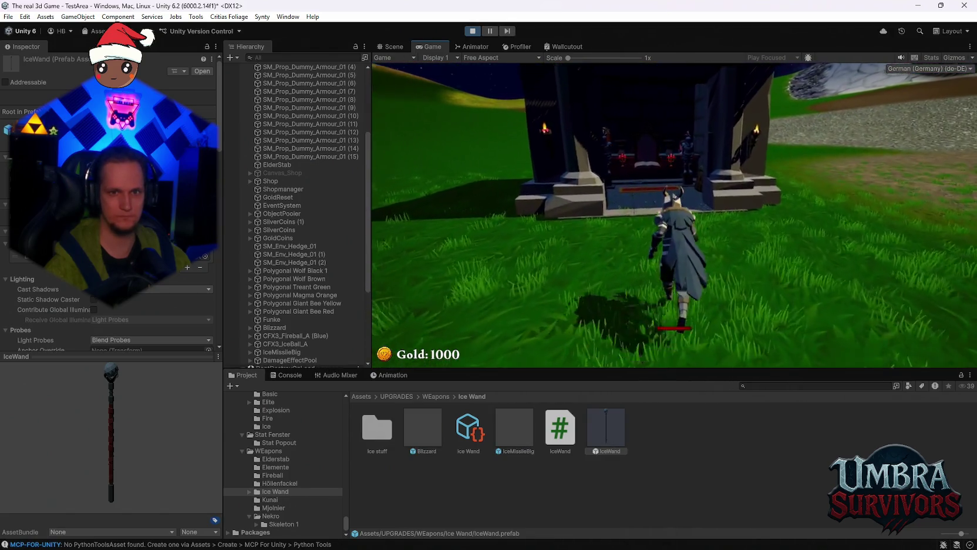
- Walk into the shrine, check the IceWand upgrade details and resume play
key("w")
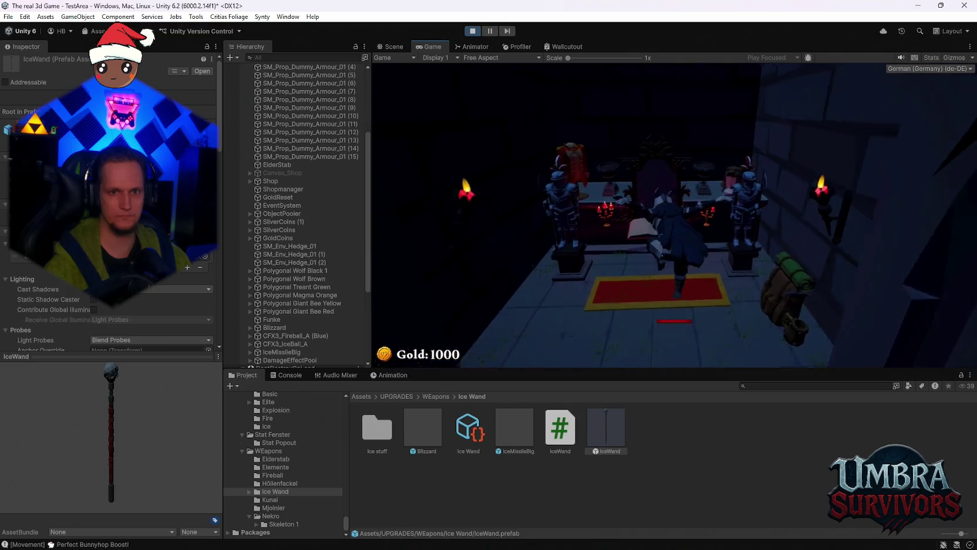
left_click(596, 257)
left_click(870, 89)
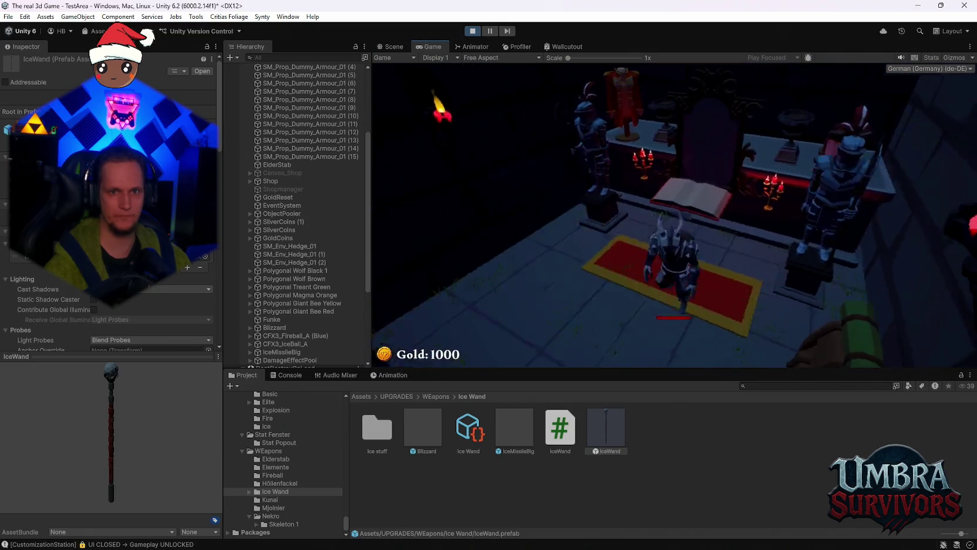
- Run among the training dummies and enemies with WASD to test the blizzard, then stop
key("w")
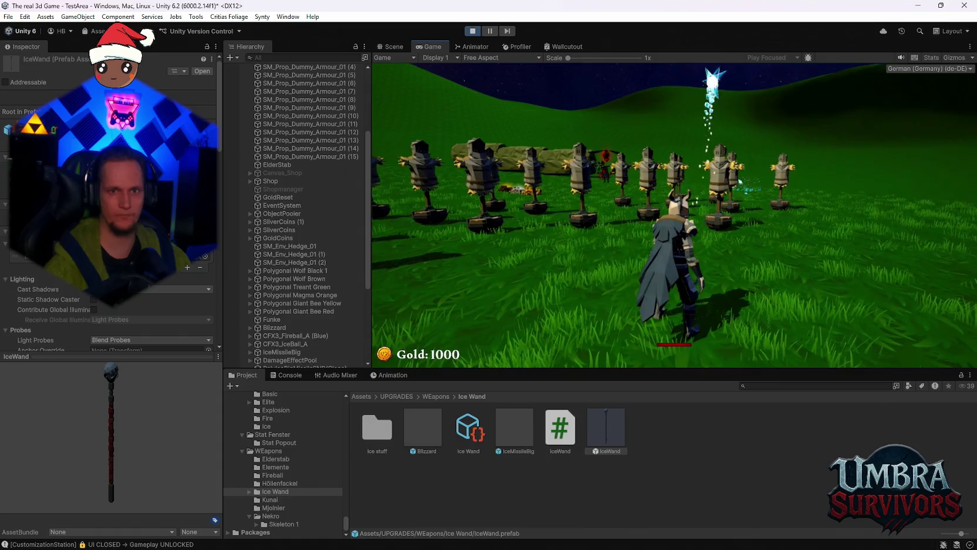
key("a")
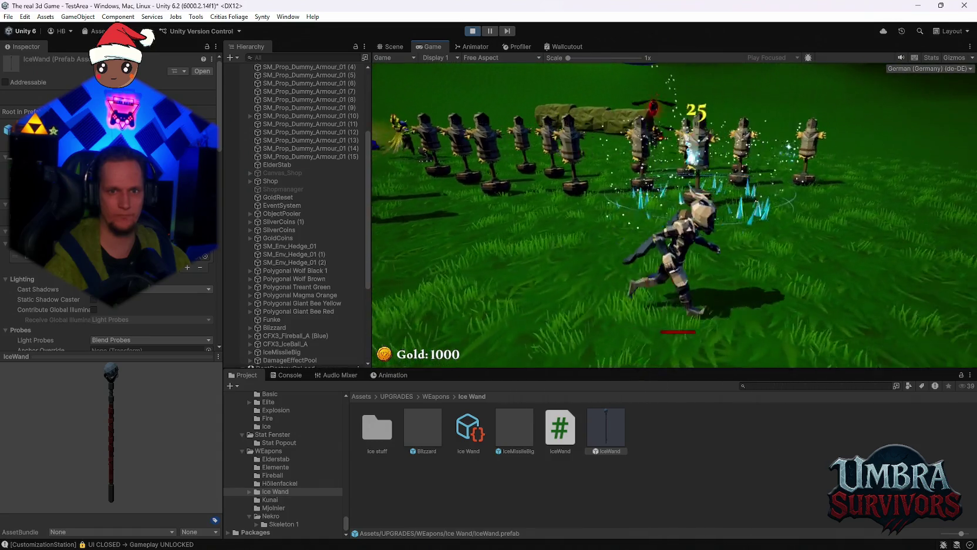
key("w")
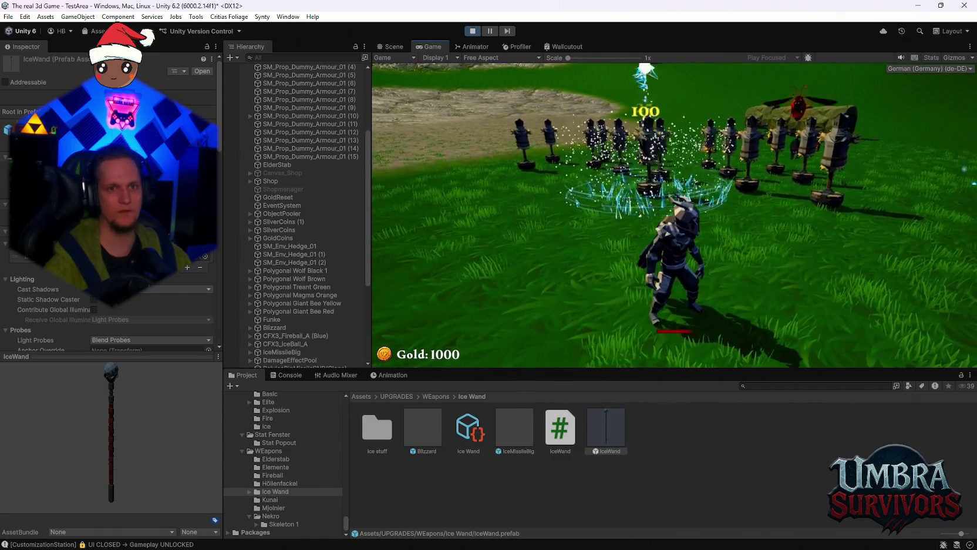
key("d")
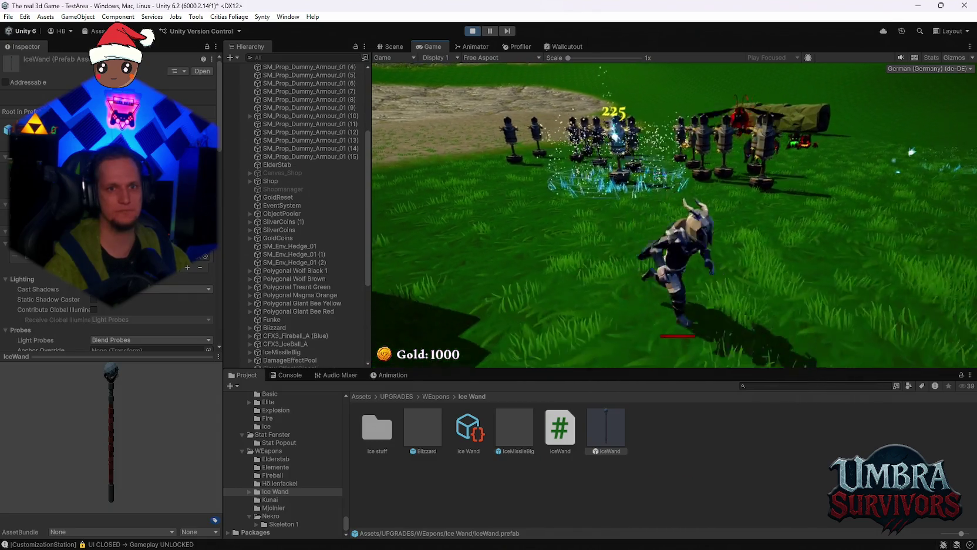
key("w")
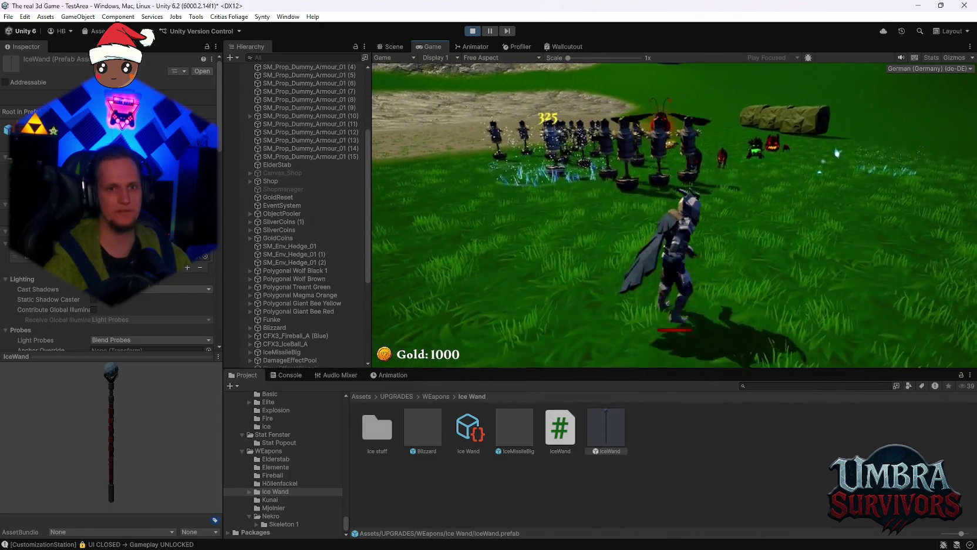
key("w")
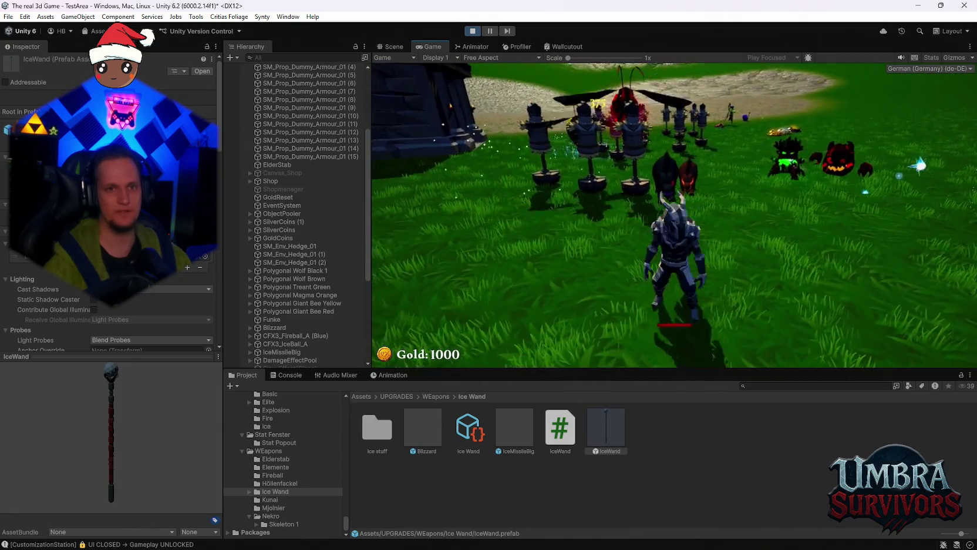
key("a")
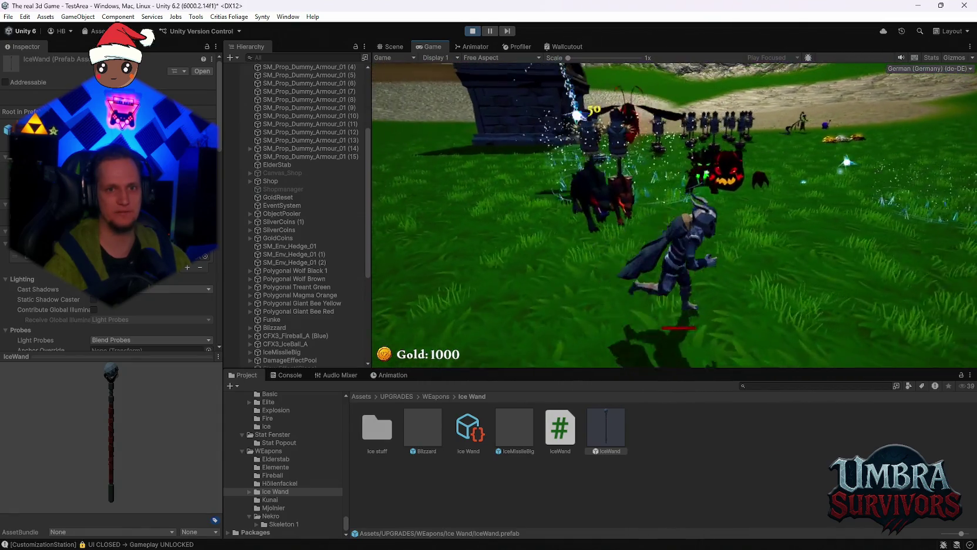
key("d")
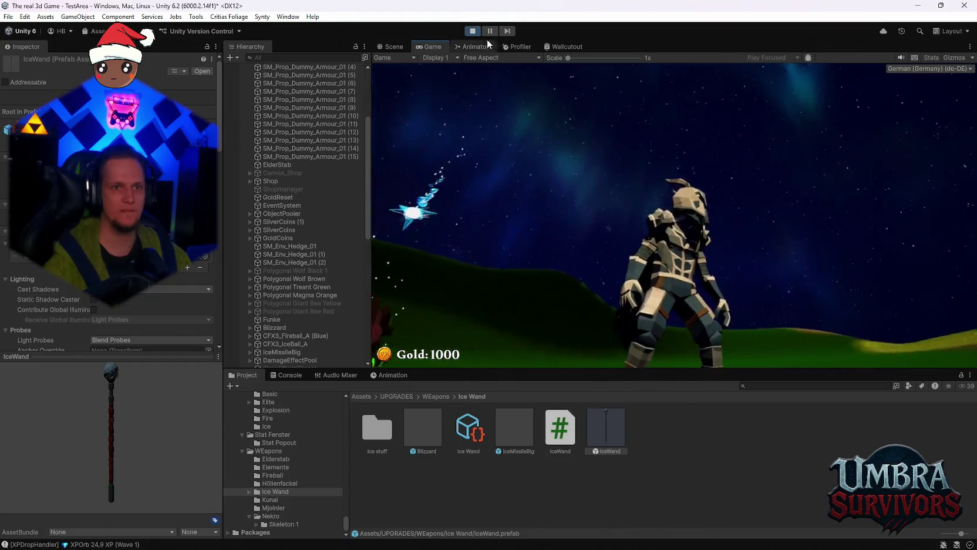
left_click(472, 30)
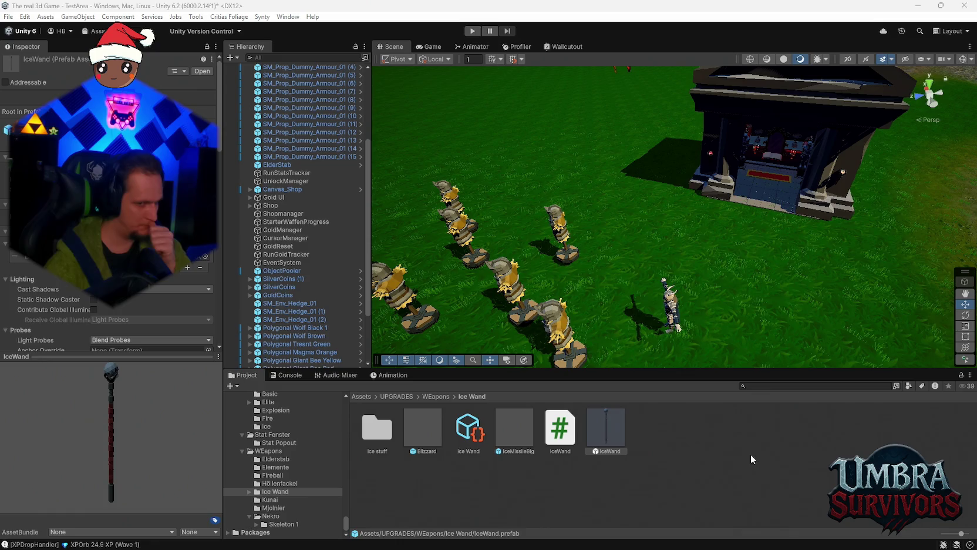
- In Problem MONTAG.txt, add a new 'ptionkiste' line under Ideen
left_click(636, 538)
scroll(260, 242, "up", 2)
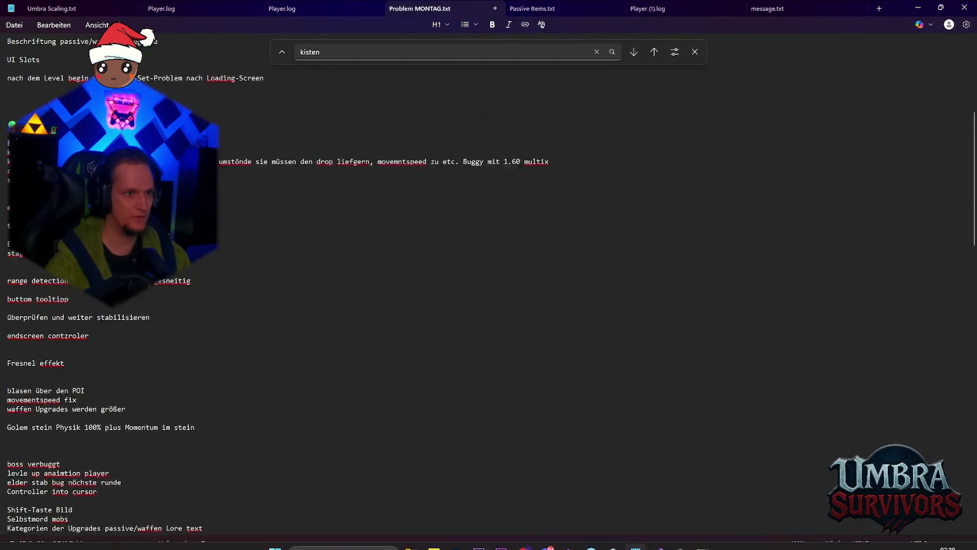
key("Return")
type("p")
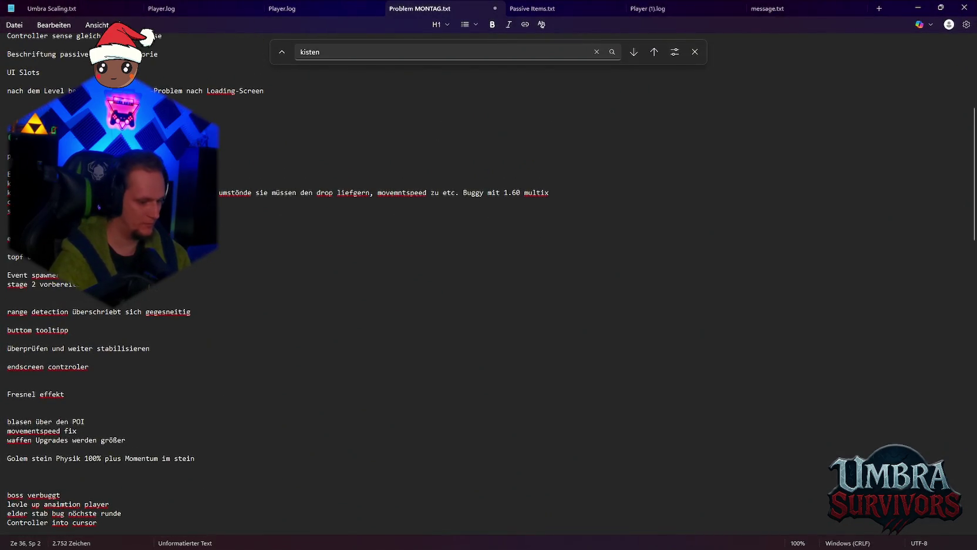
type("tion")
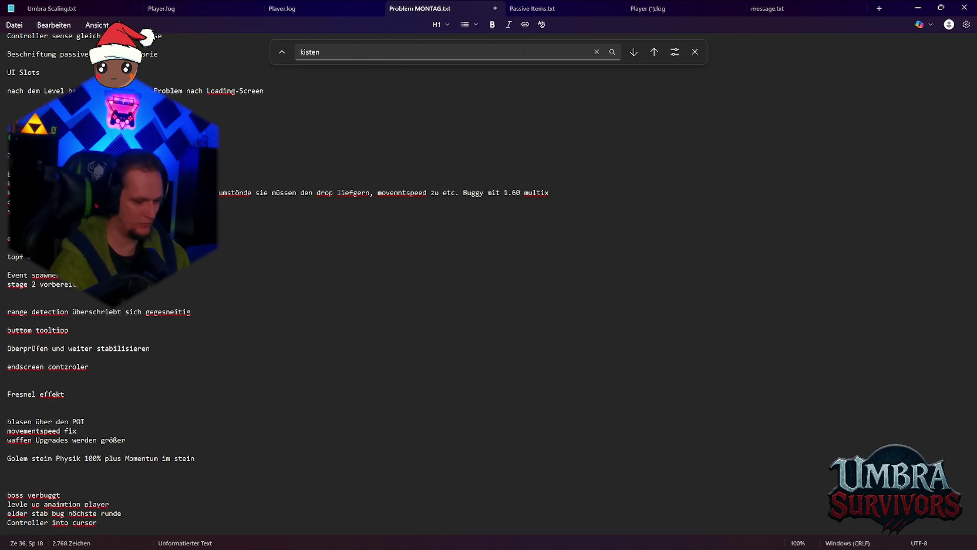
type("kiste")
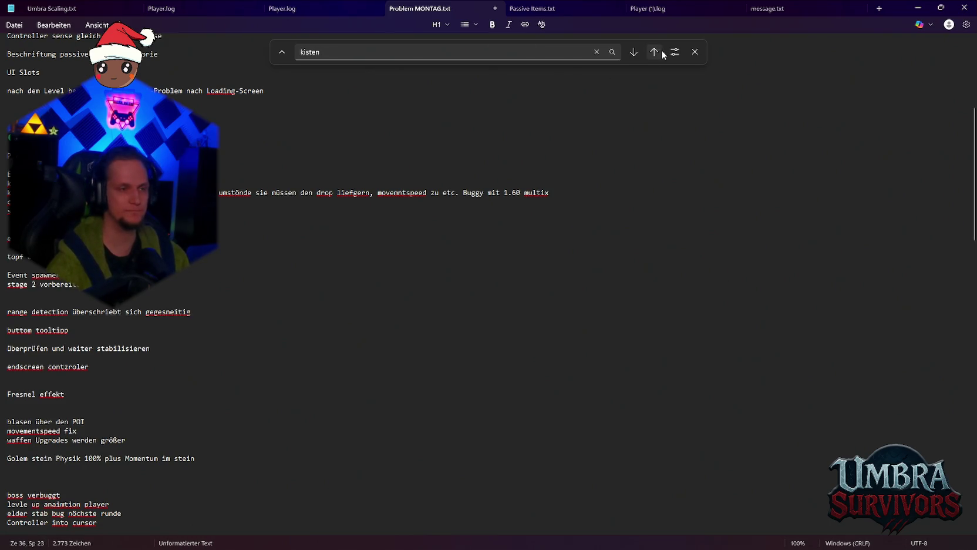
- Move the 'Player Health cooldown' line up out of the Ideen section
scroll(269, 244, "up", 9)
left_click_drag(100, 403, 5, 402)
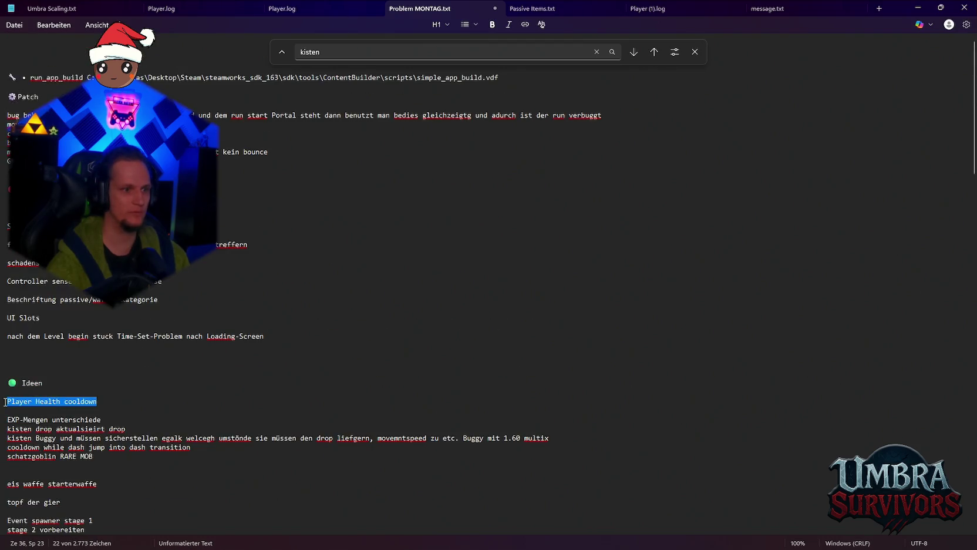
key("ctrl+x")
left_click(273, 222)
key("ctrl+v")
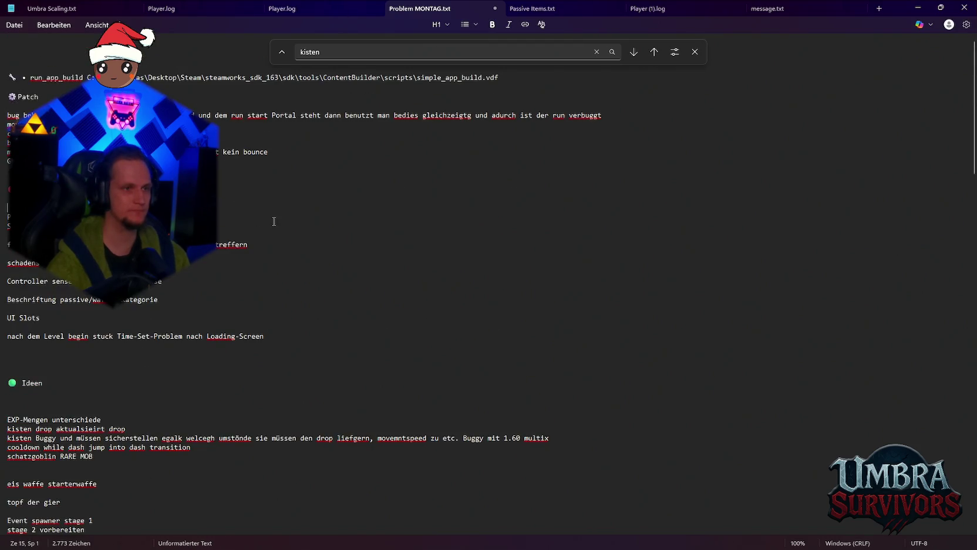
- Delete the old bug notes under Patch and minimize Notepad
key("shift+Up")
key("shift+Up")
key("shift+Up")
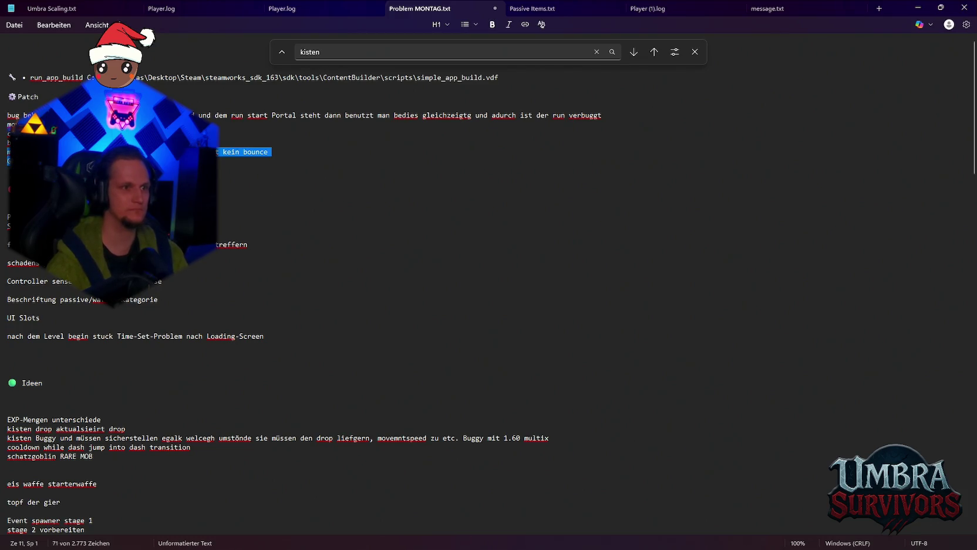
key("Delete")
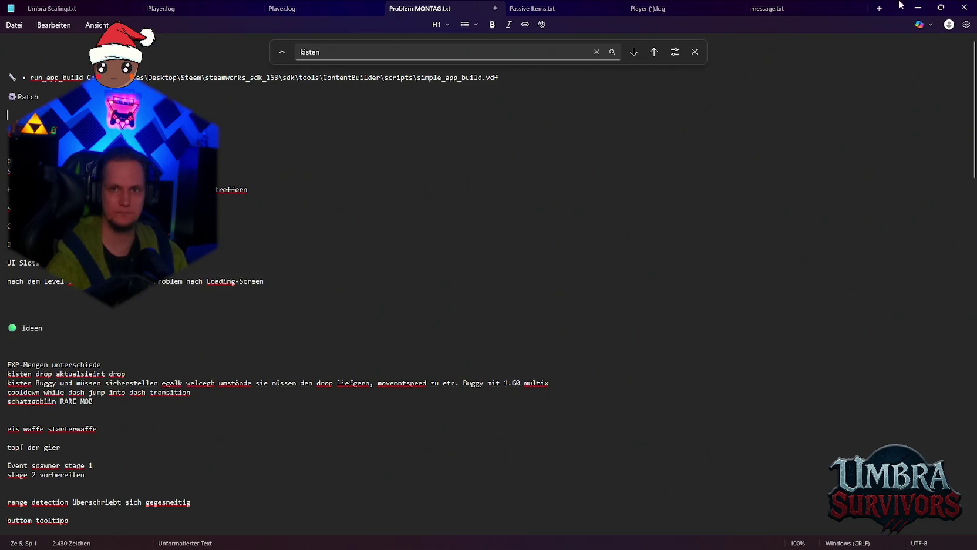
left_click(918, 8)
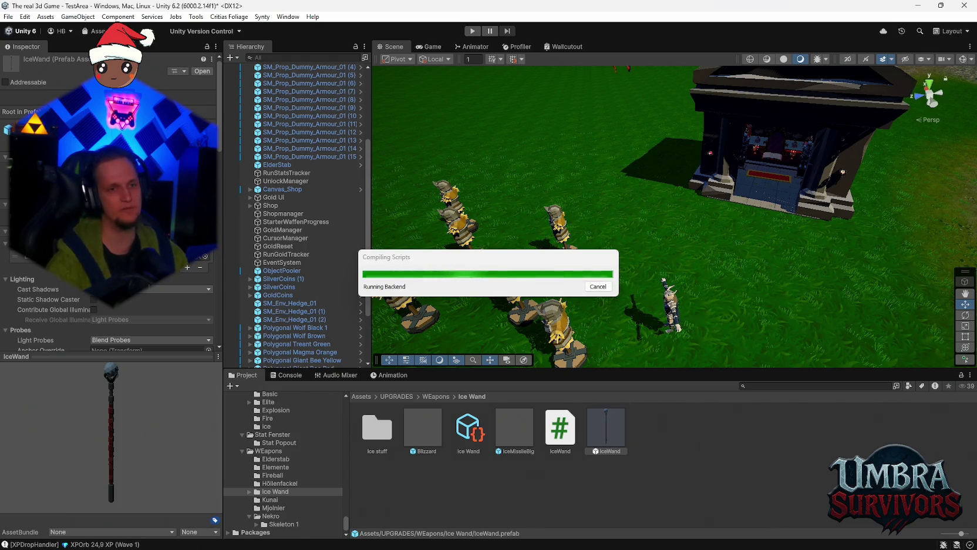
- Duplicate the black wolf in the Scene view and drag the copy to a new spot
left_click(552, 195)
scroll(593, 214, "down", 3)
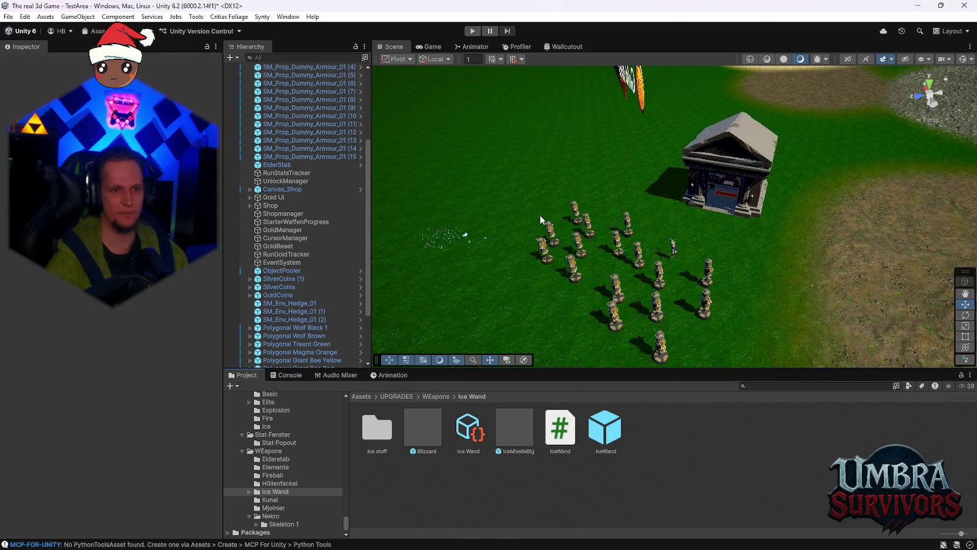
mouse_move(675, 199)
left_mouse_down()
mouse_move(830, 271)
mouse_move(767, 252)
left_mouse_up()
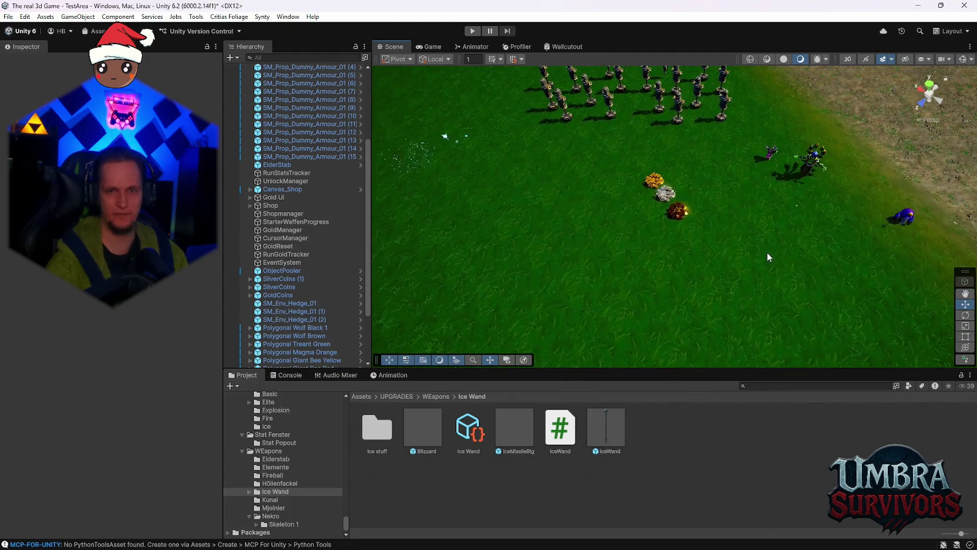
scroll(685, 217, "up", 5)
scroll(645, 246, "down", 3)
left_click(621, 264)
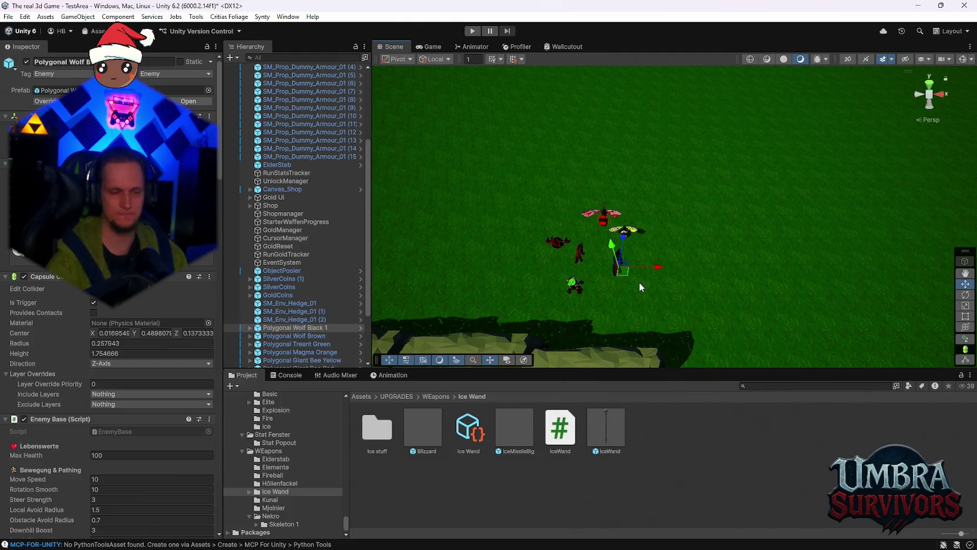
key("ctrl+d")
mouse_move(629, 273)
left_mouse_down()
mouse_move(714, 252)
mouse_move(656, 286)
mouse_move(674, 221)
mouse_move(734, 221)
mouse_move(706, 267)
left_mouse_up()
- Add another black wolf copy and start Play mode to test the pack
key("ctrl+d")
key("ctrl+d")
key("ctrl+d")
key("ctrl+d")
key("ctrl+d")
key("ctrl+d")
scroll(801, 301, "down", 3)
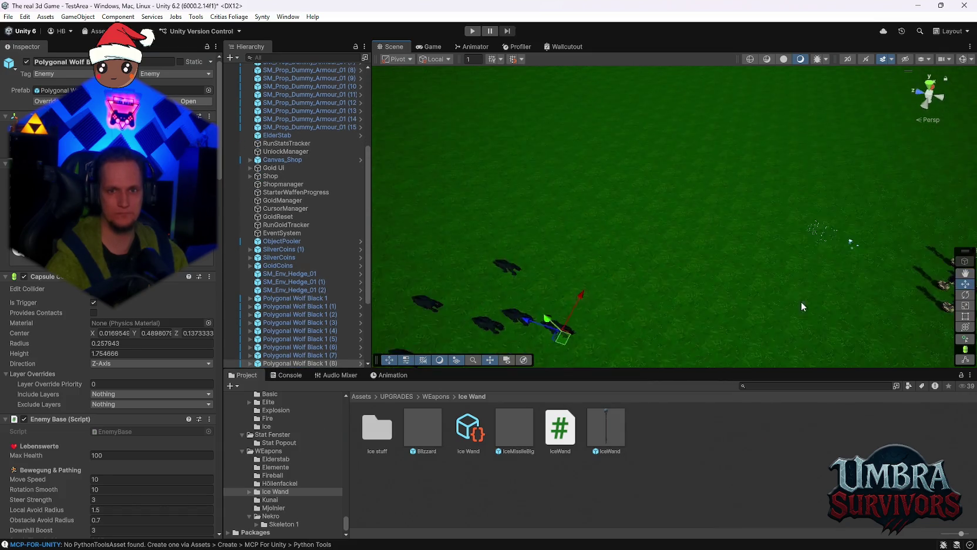
scroll(614, 245, "down", 3)
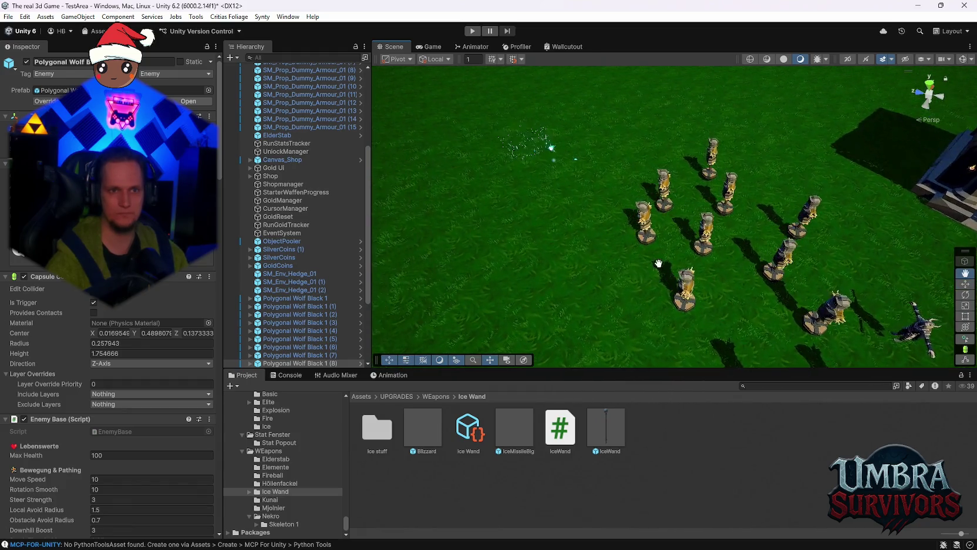
left_click(471, 31)
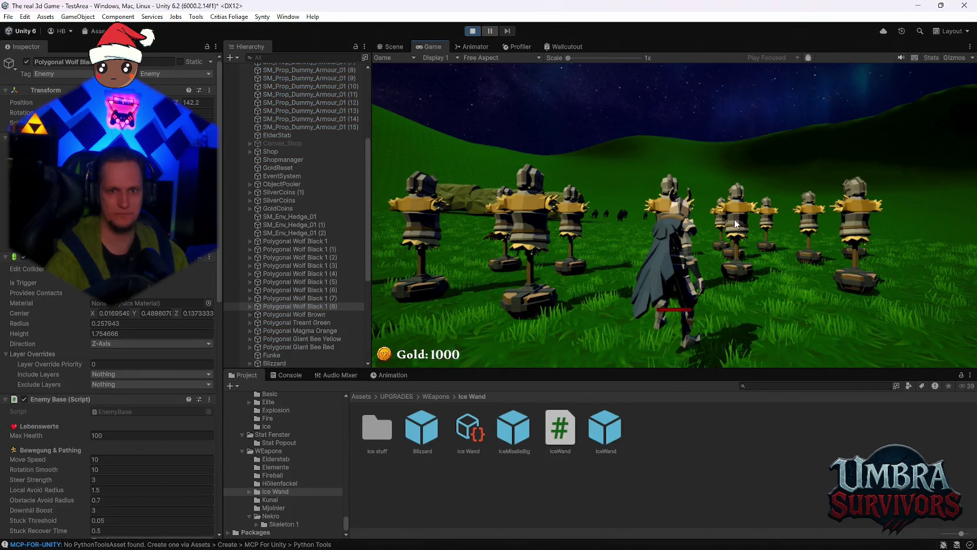
- Walk into the shop, view the Ice Wand page, then close the shop book
left_click(739, 222)
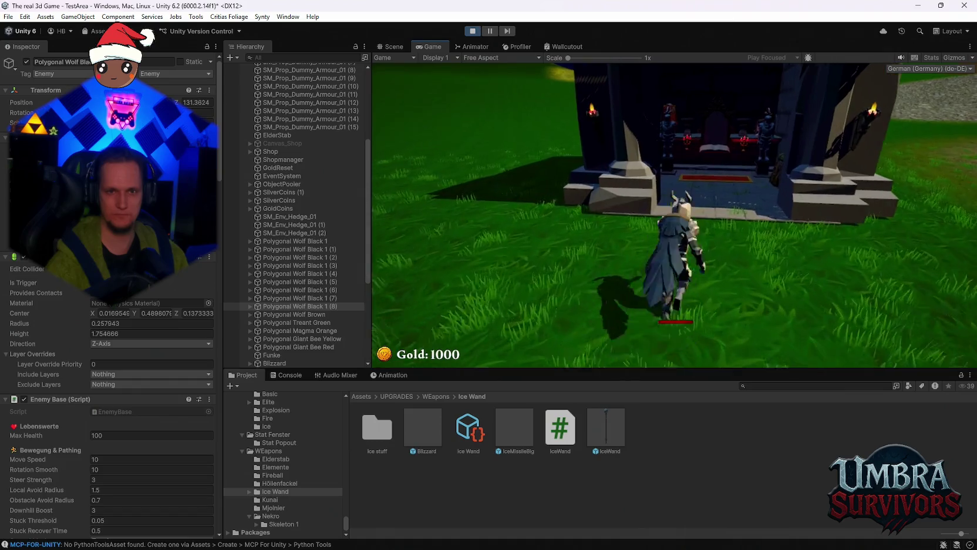
key("w")
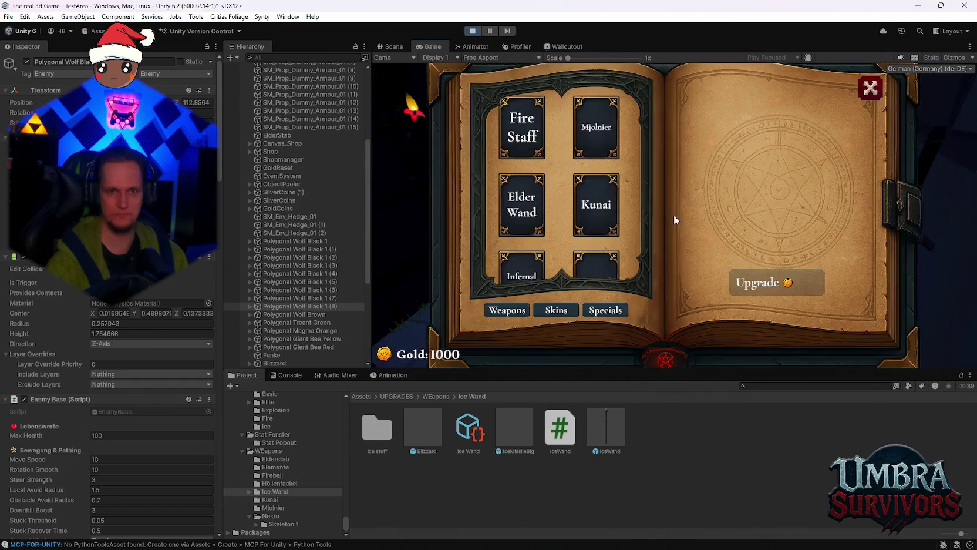
scroll(592, 242, "down", 2)
left_click(592, 242)
left_click(863, 91)
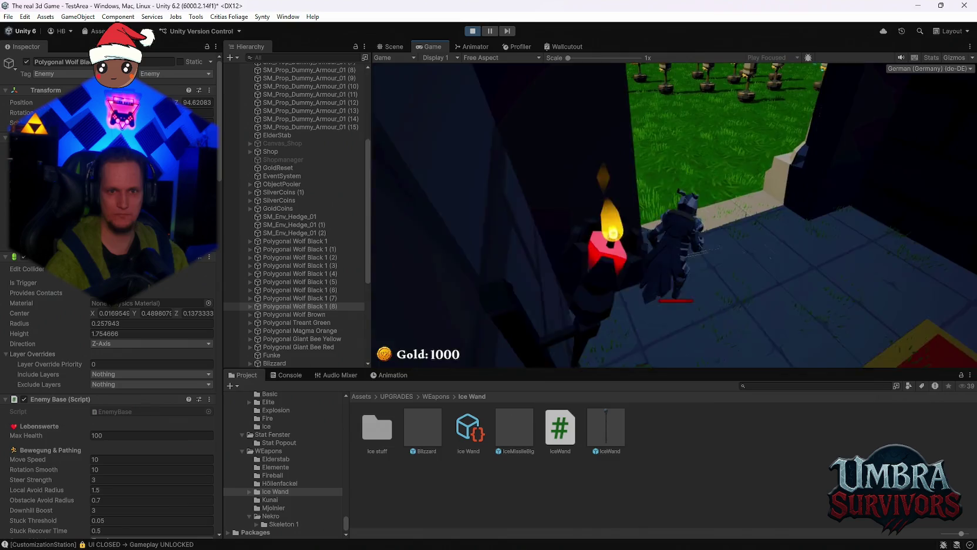
- Run past the training dummies and into the wolf pack so the Blizzard hits them
key("s")
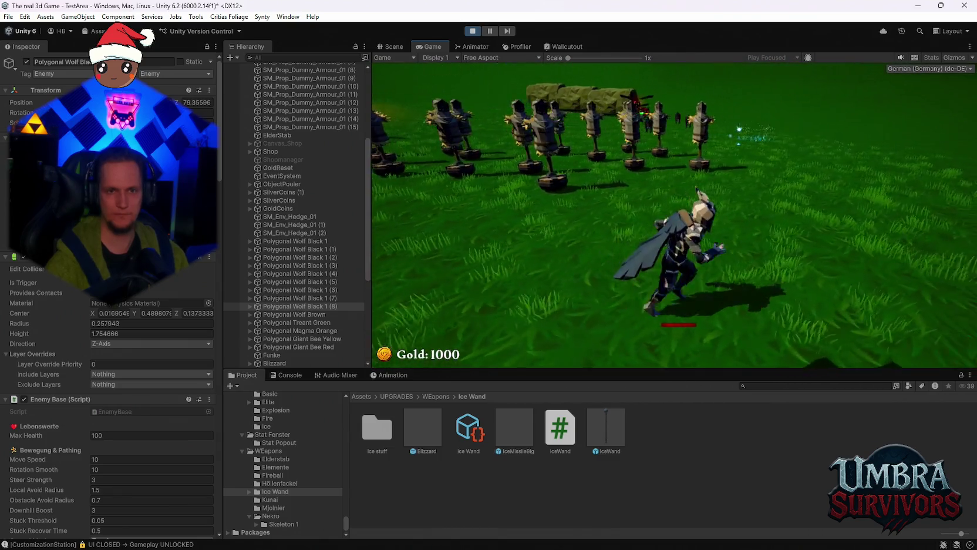
key("a")
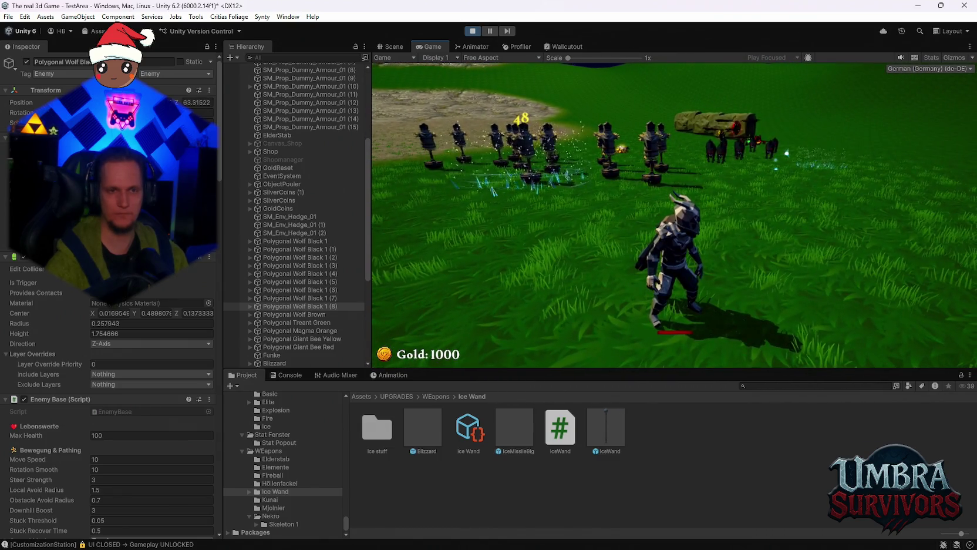
key("d")
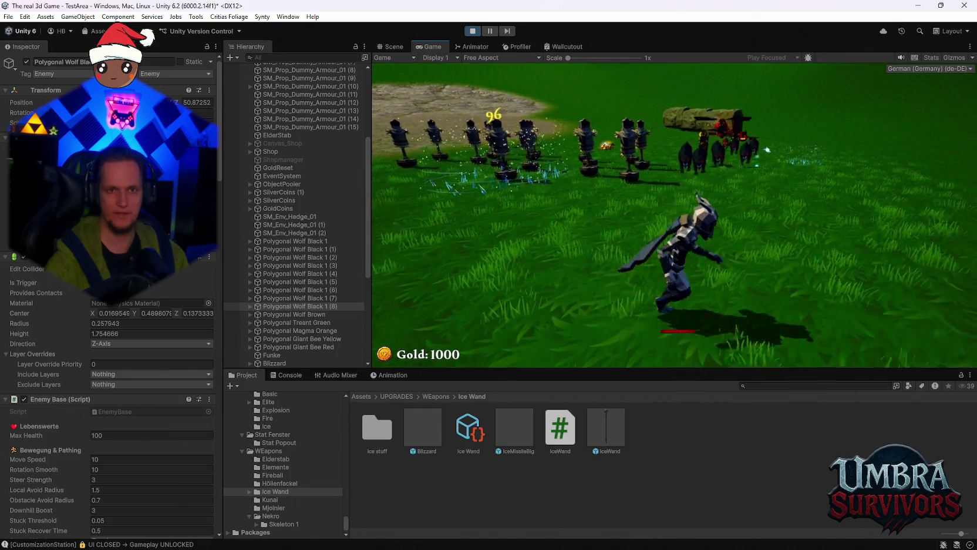
key("w")
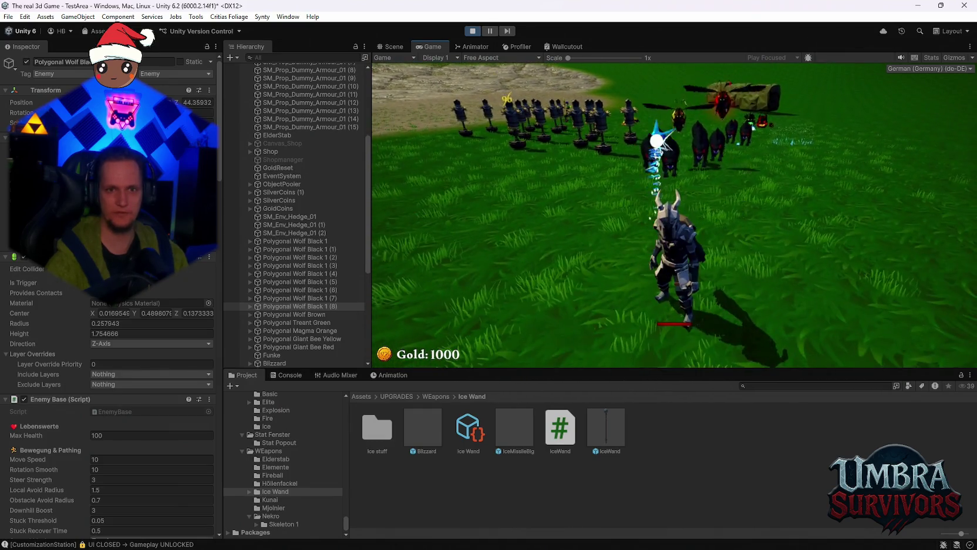
key("a")
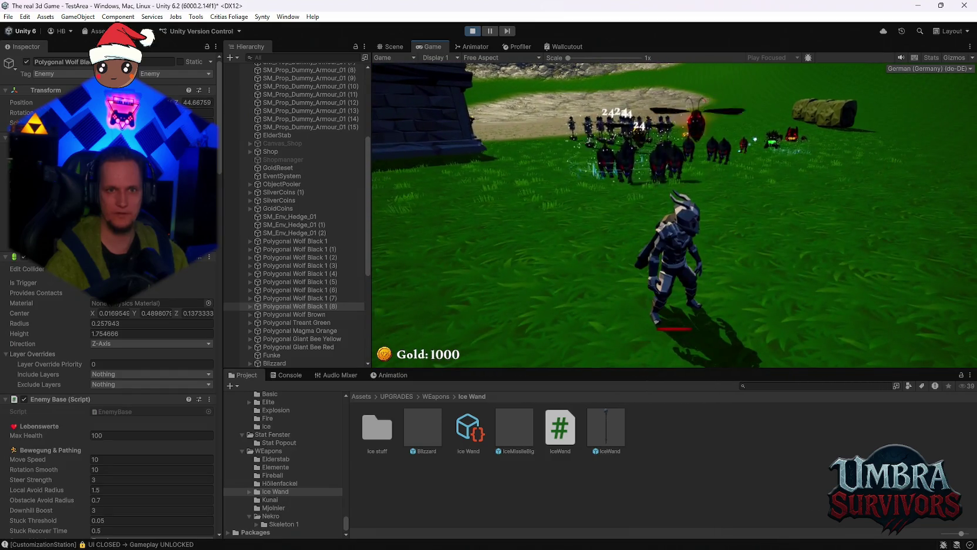
key("w")
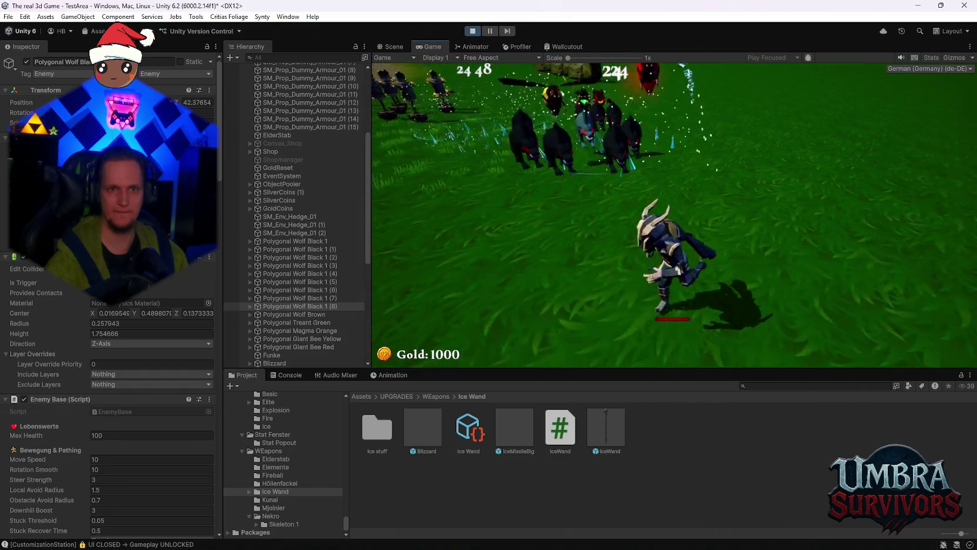
key("d")
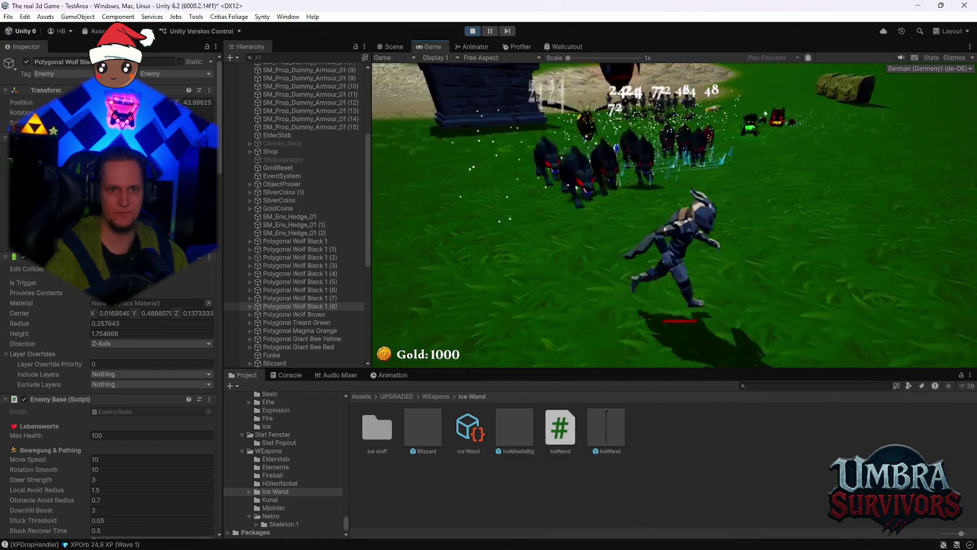
key("w")
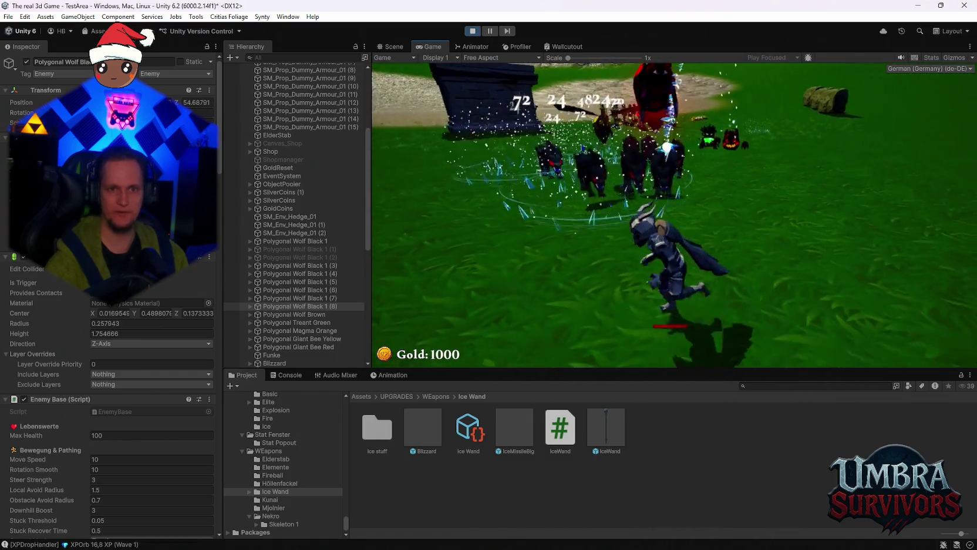
- Keep fighting through the remaining wolves, heading toward the totem and back toward the camera
key("w")
key("a")
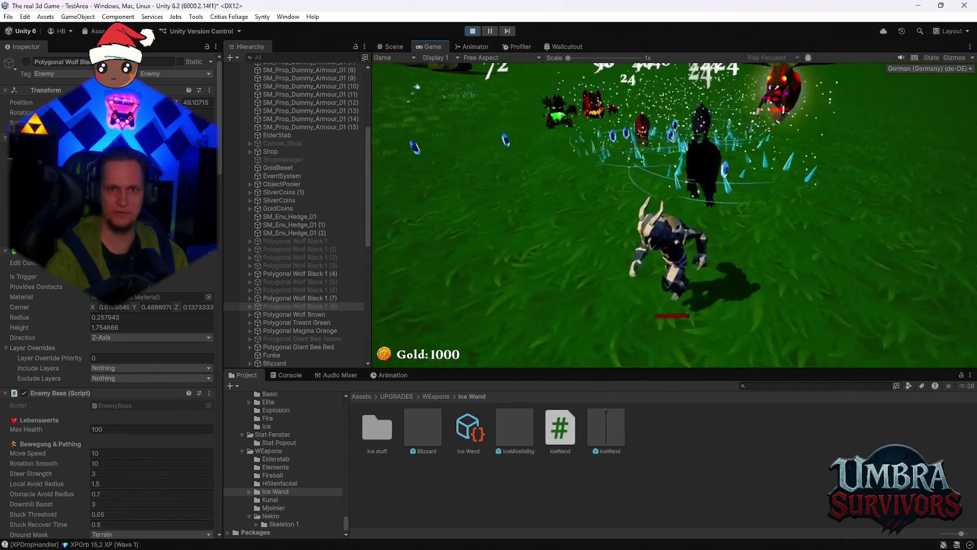
key("d")
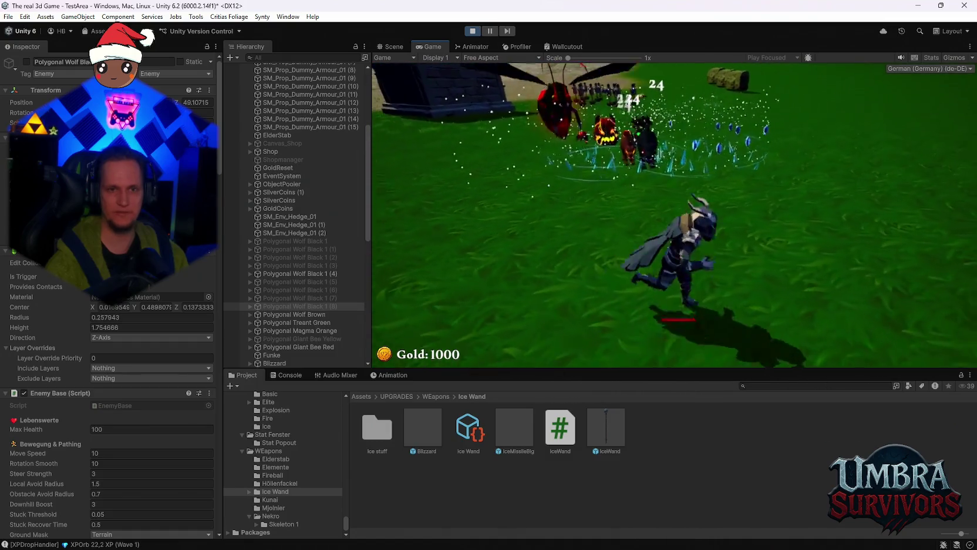
key("w")
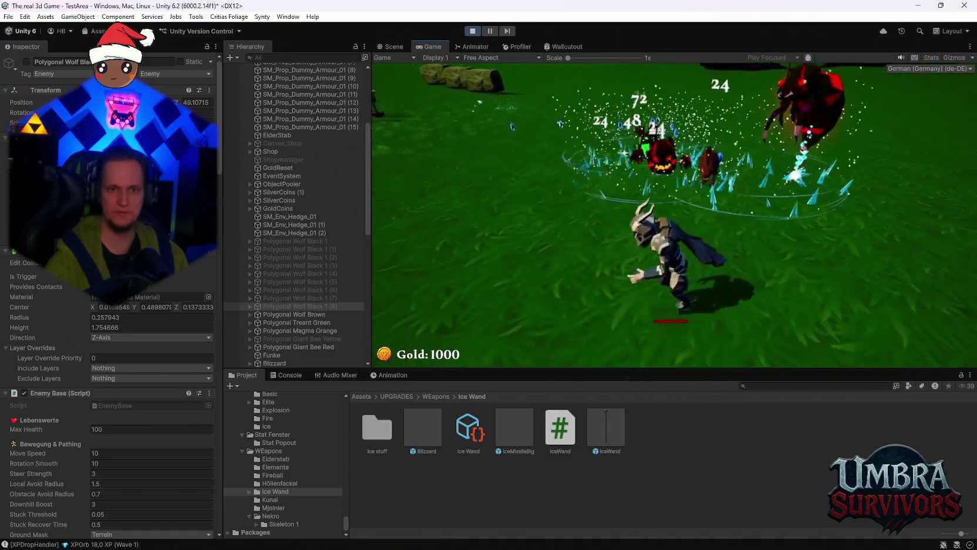
key("w")
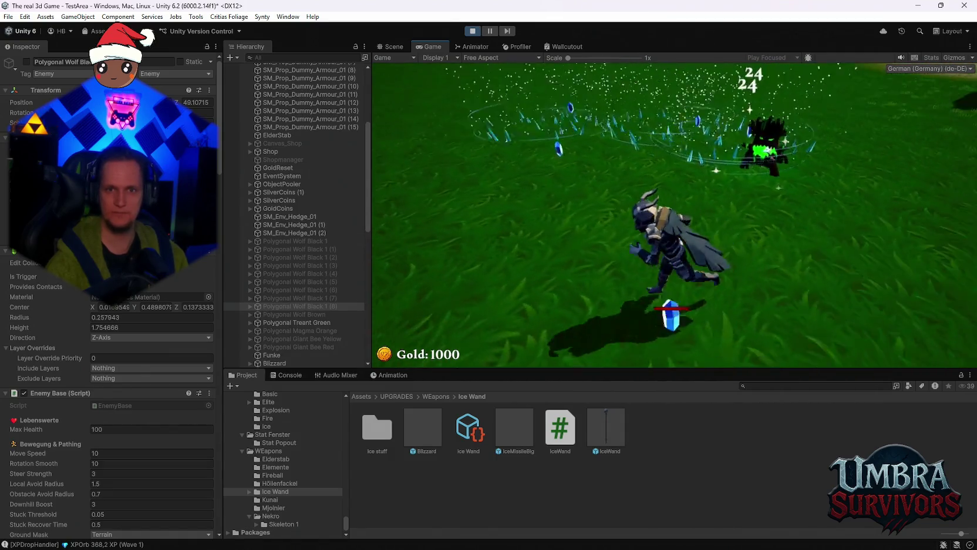
key("s")
key("w")
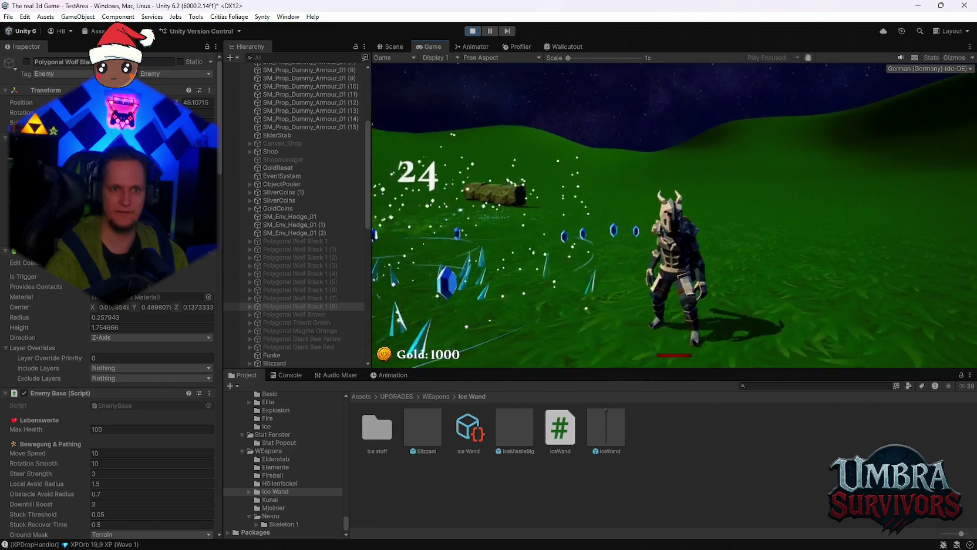
key("w")
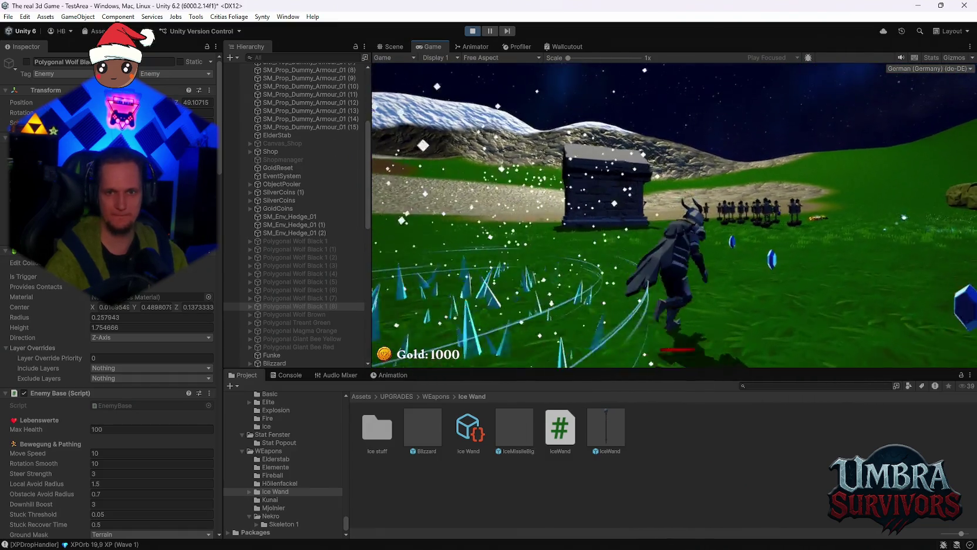
key("a")
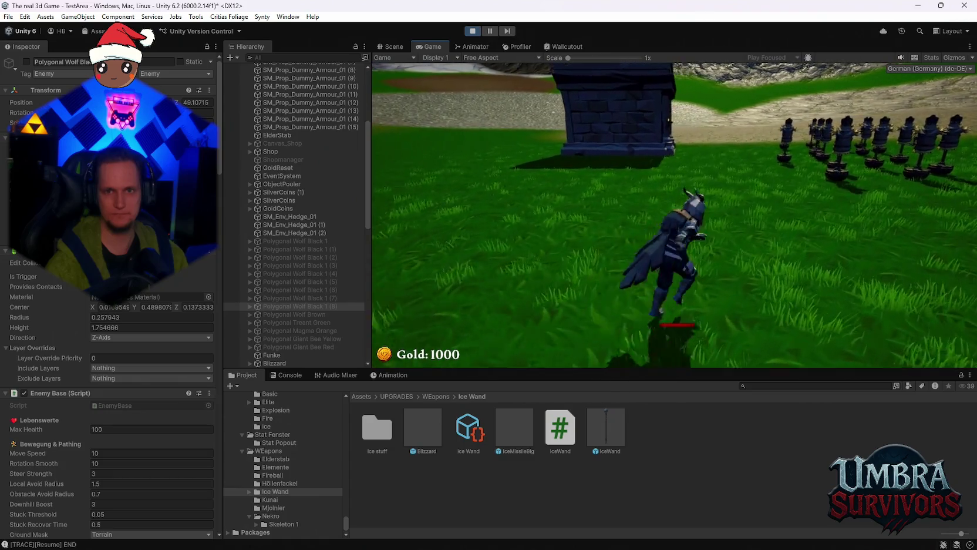
key("s")
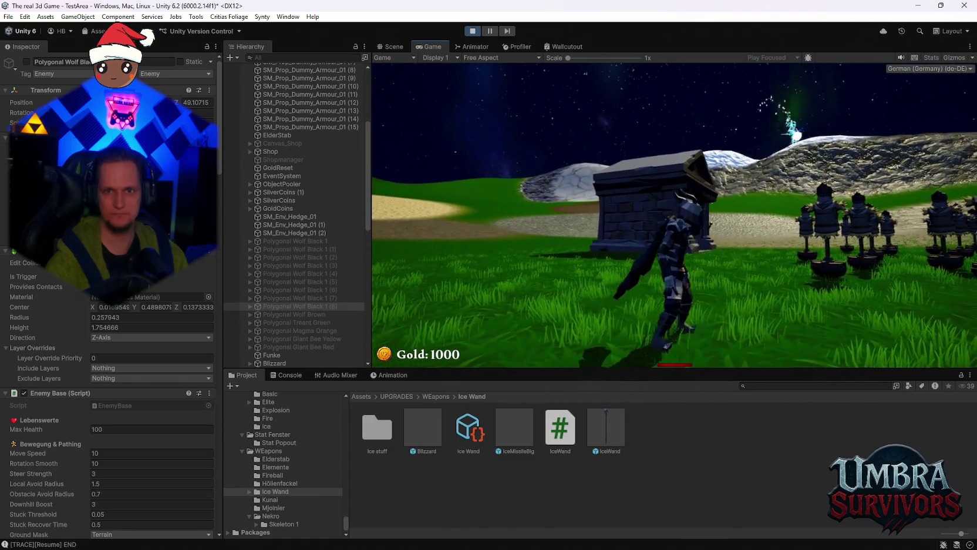
key("s")
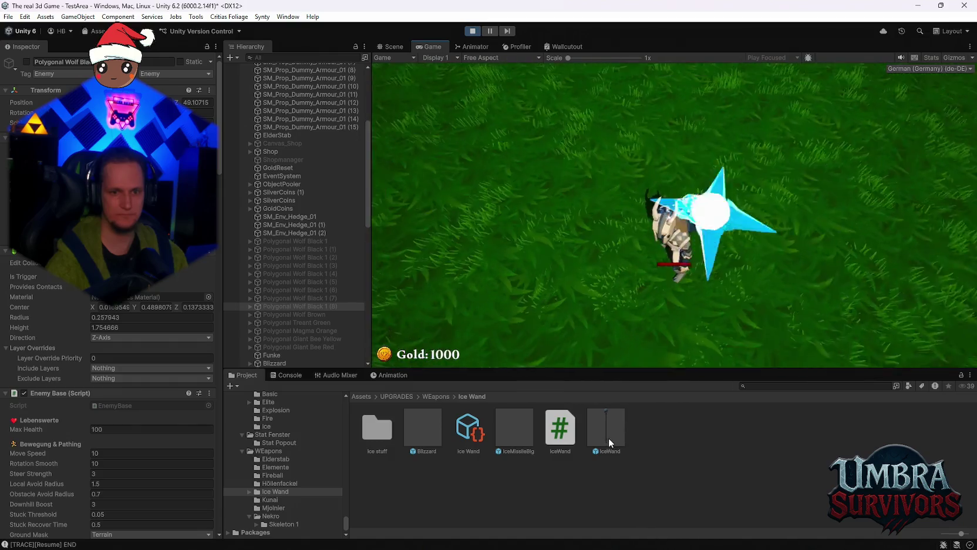
- Inspect the IceWand prefab's Blizzard fields, stop Play mode, then start a fresh play test
left_click(609, 438)
scroll(138, 305, "down", 10)
scroll(138, 305, "down", 5)
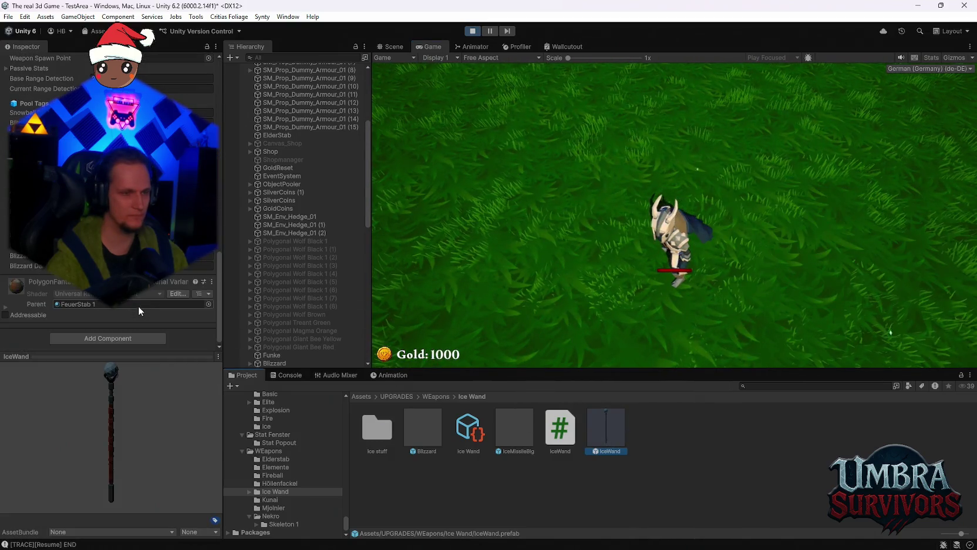
scroll(138, 305, "up", 2)
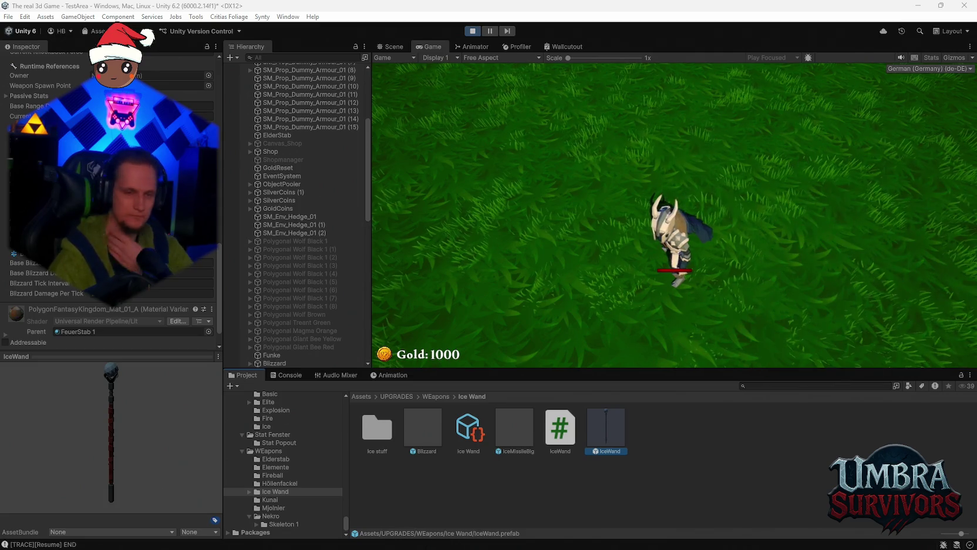
left_click(473, 30)
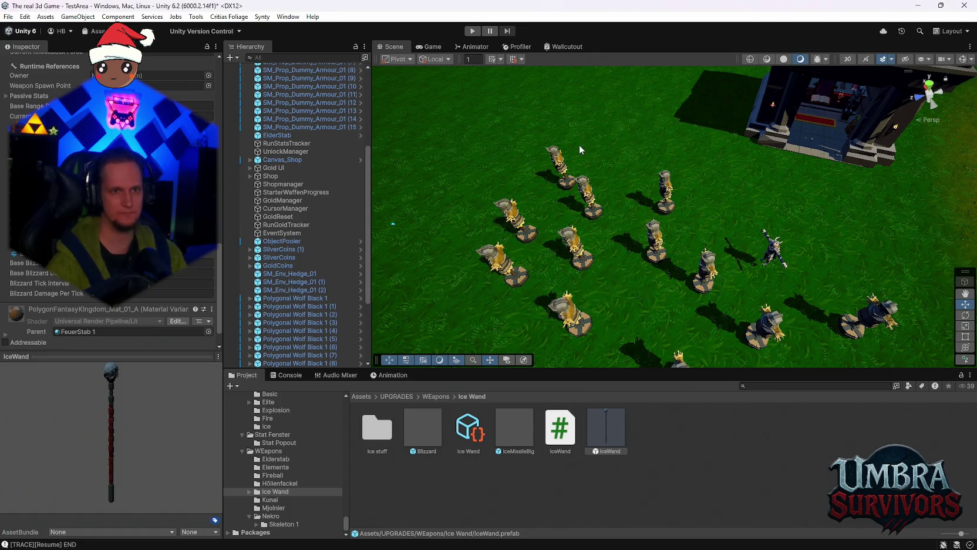
left_click(473, 33)
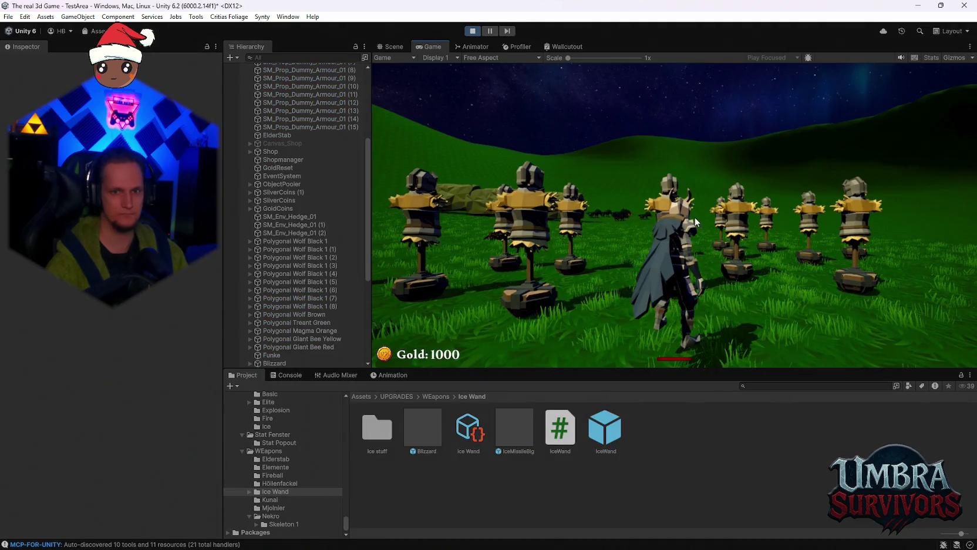
- Walk into the shrine, close the weapon upgrade book, and head onto the dummy field
key("w")
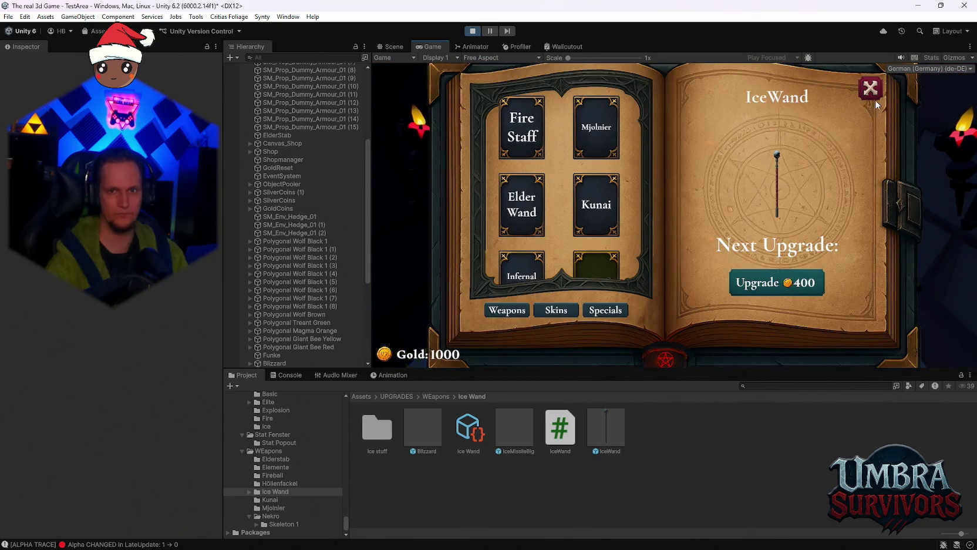
left_click(874, 97)
key("w")
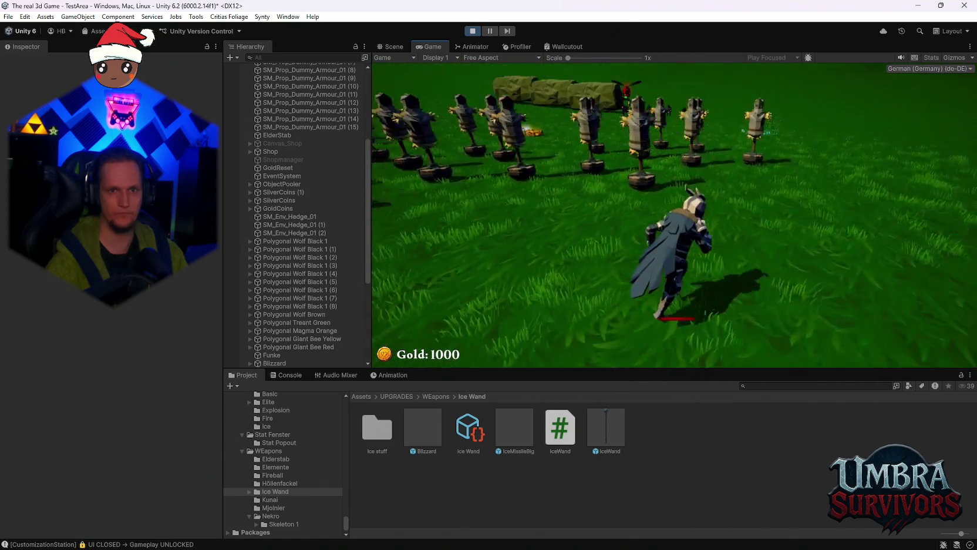
- Maneuver near the dummies and wolf pack so the Blizzard hits them, then flee
key("s")
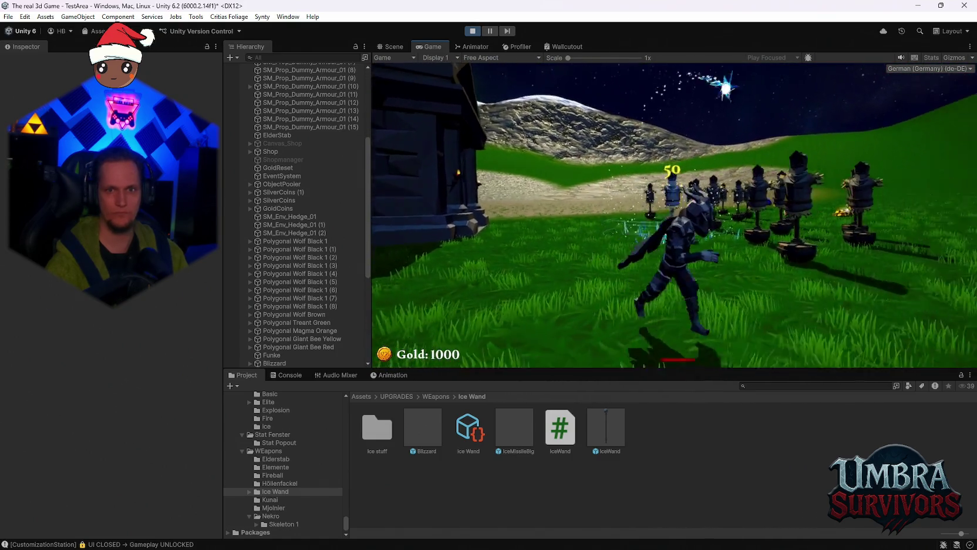
key("w")
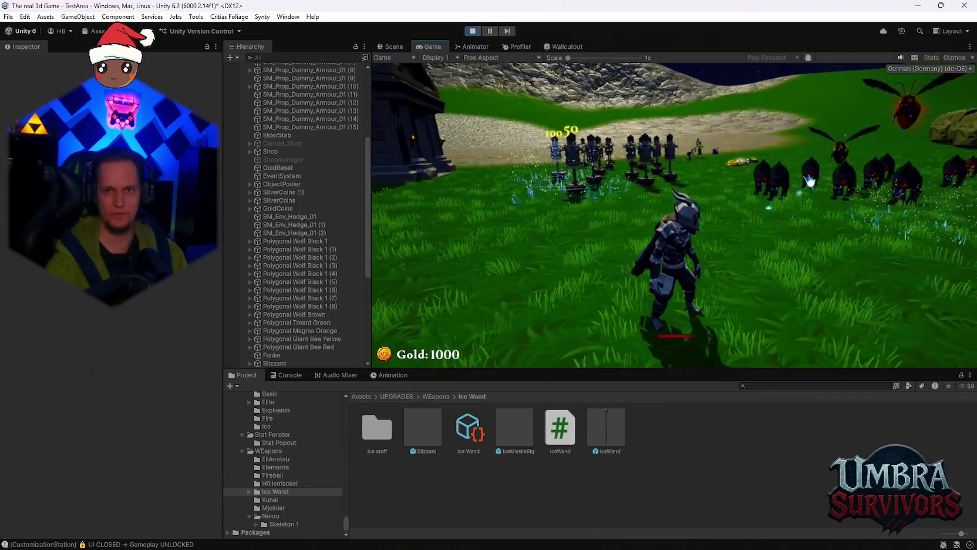
key("s")
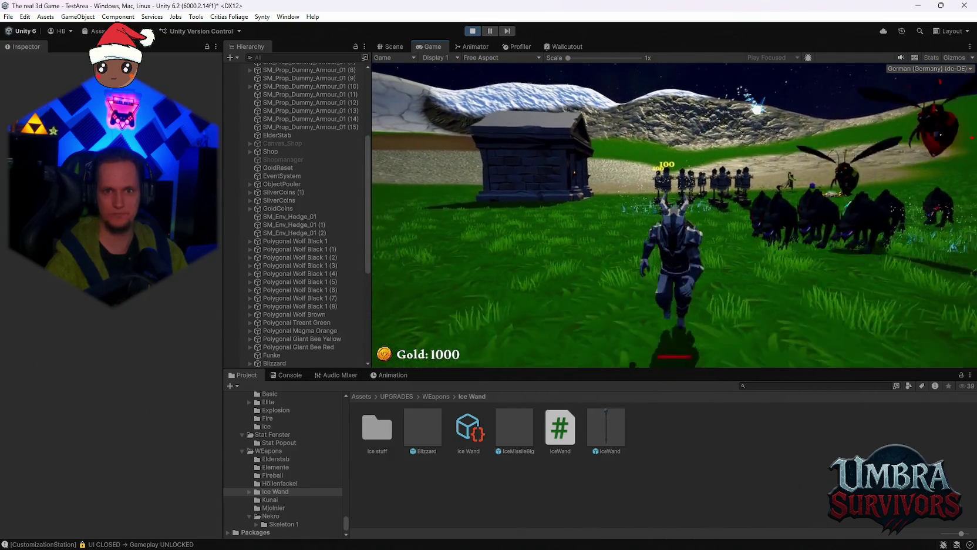
key("w")
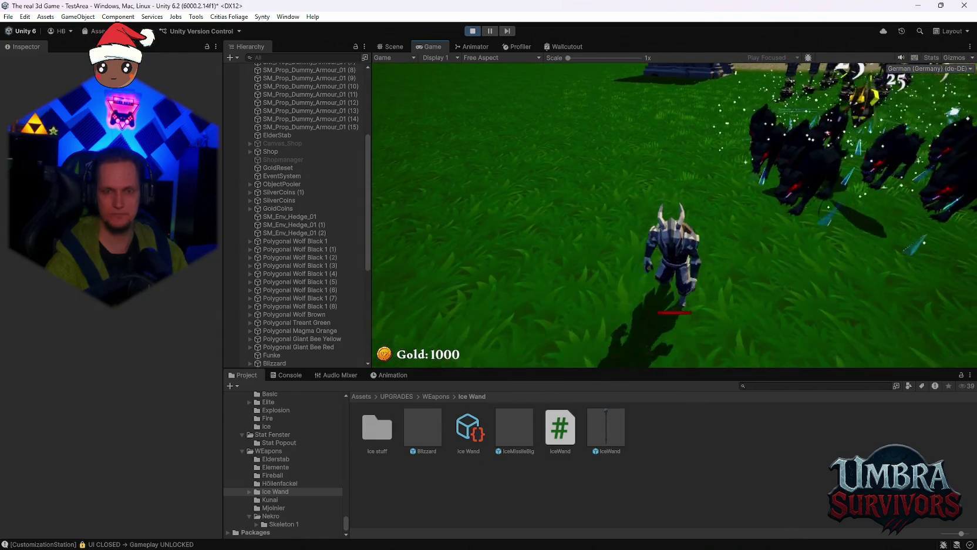
key("s")
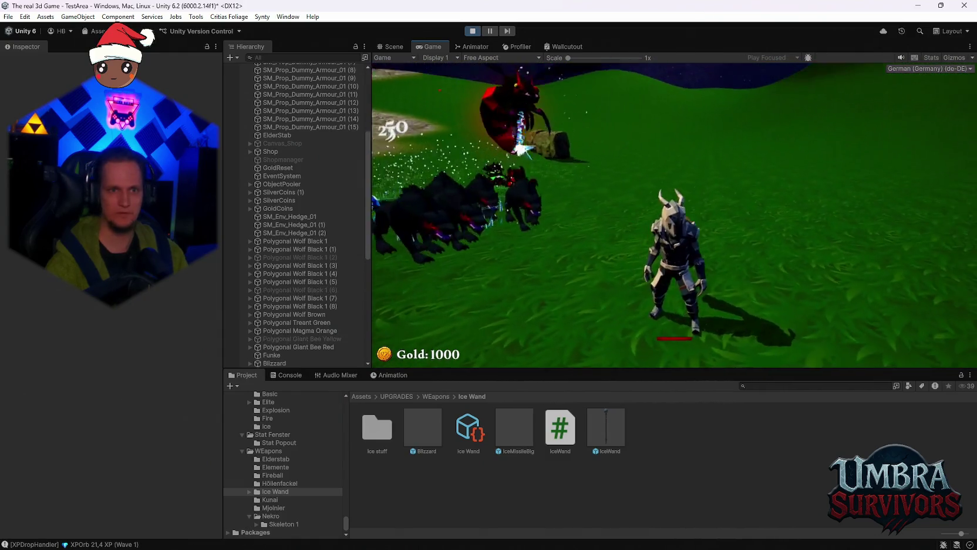
key("s")
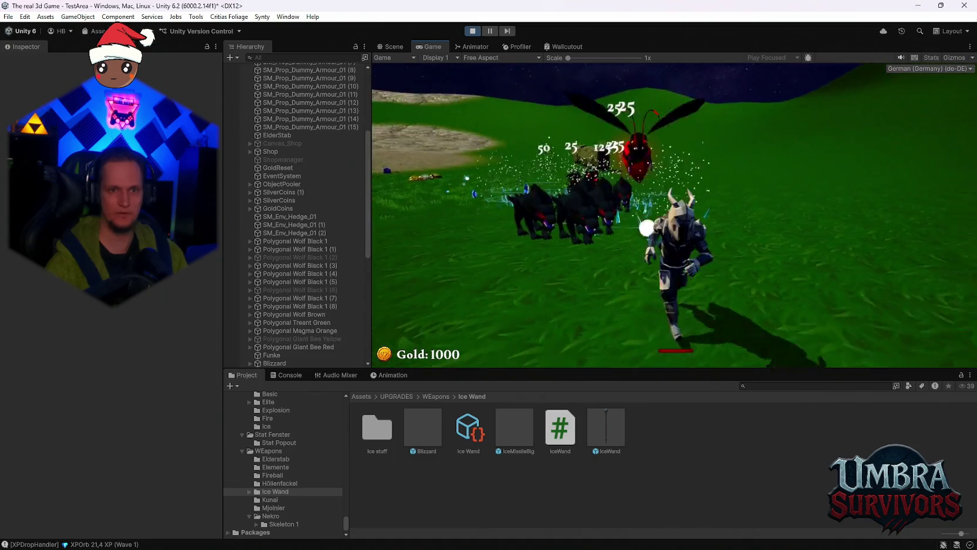
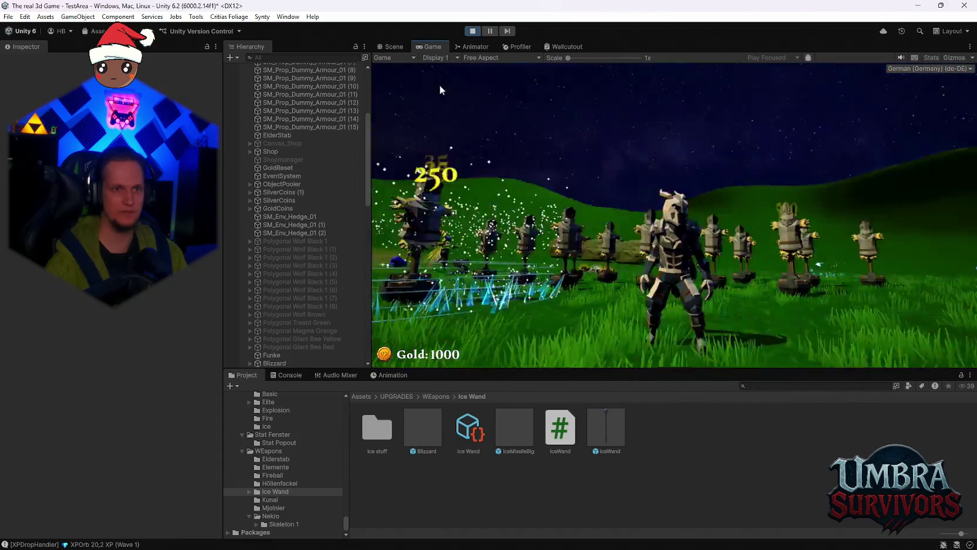
- Switch from the Game view to the Scene view while the game keeps running
left_click(390, 56)
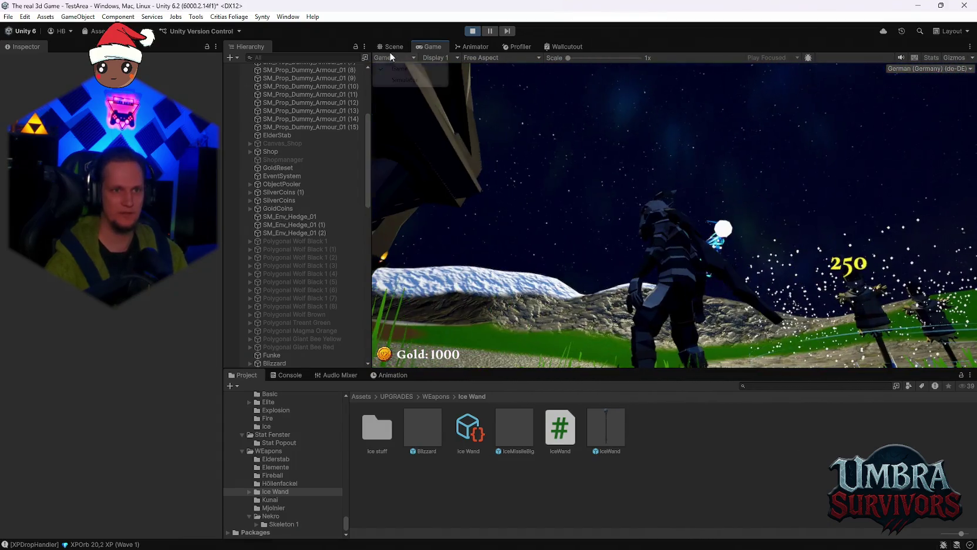
left_click(385, 49)
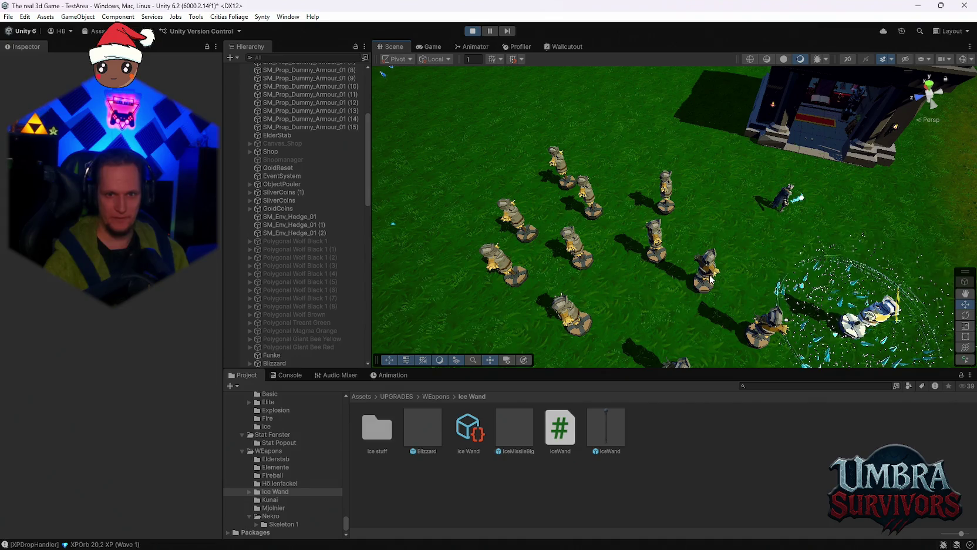
- Select a dummy standing inside the blizzard and frame it in the Scene view
left_click(785, 306)
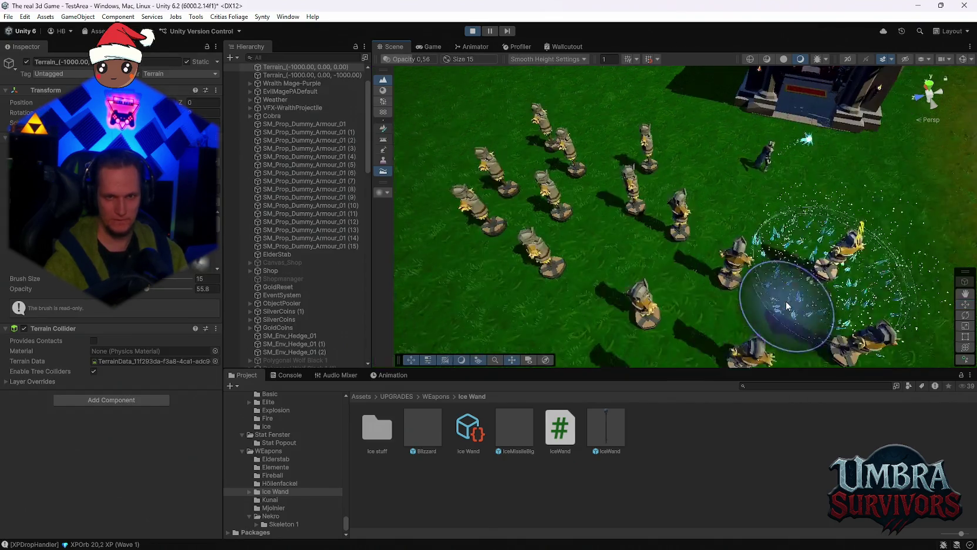
left_click(675, 203)
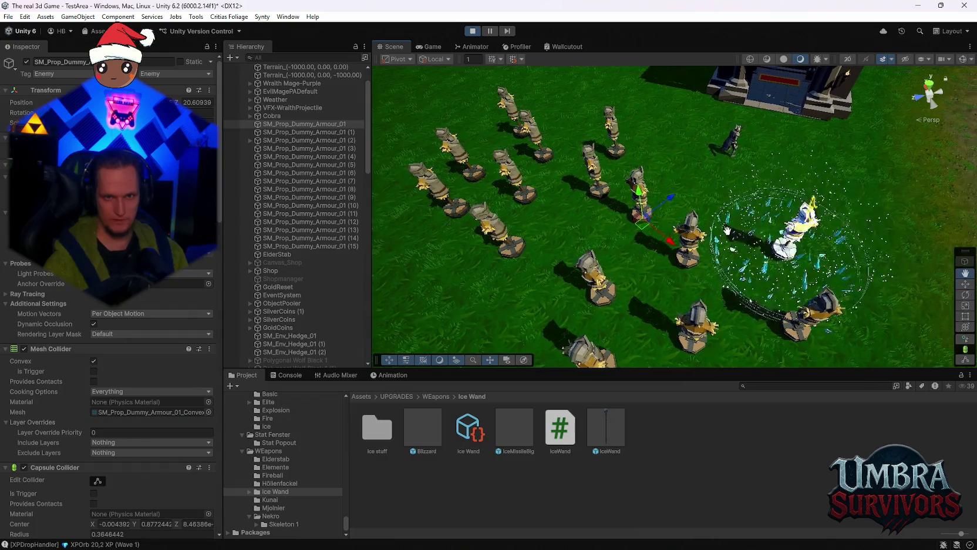
key("f")
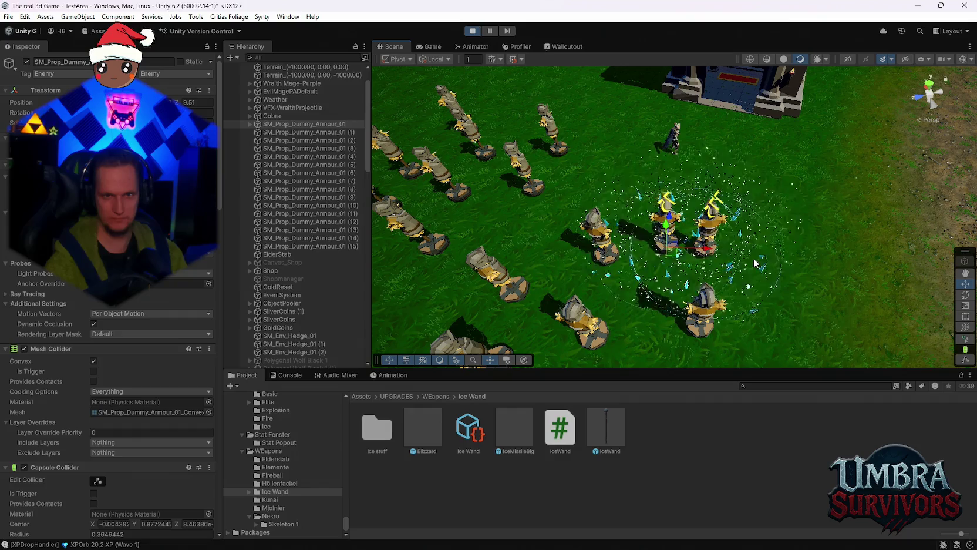
- Zoom, pan and orbit around the dummies crowding the blizzard ring
scroll(751, 260, "up", 2)
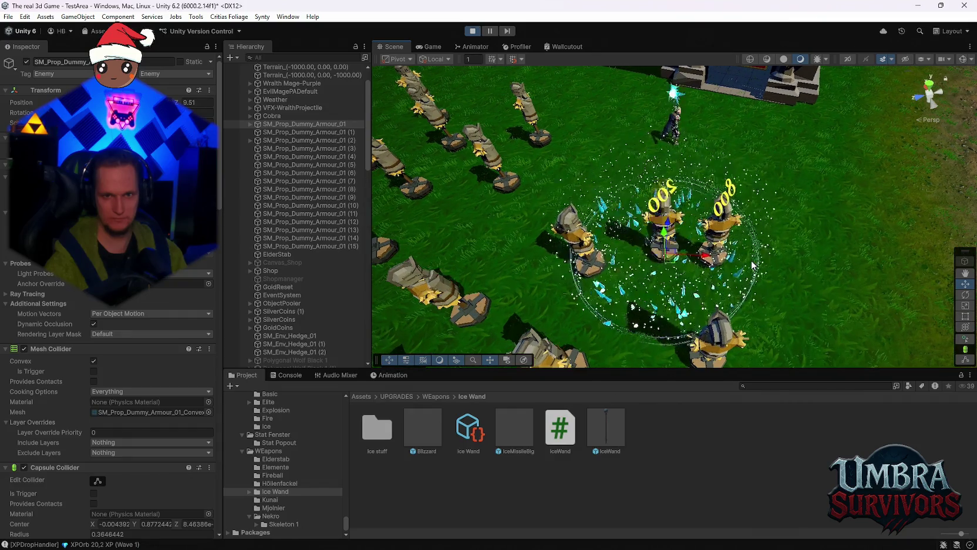
scroll(751, 261, "up", 2)
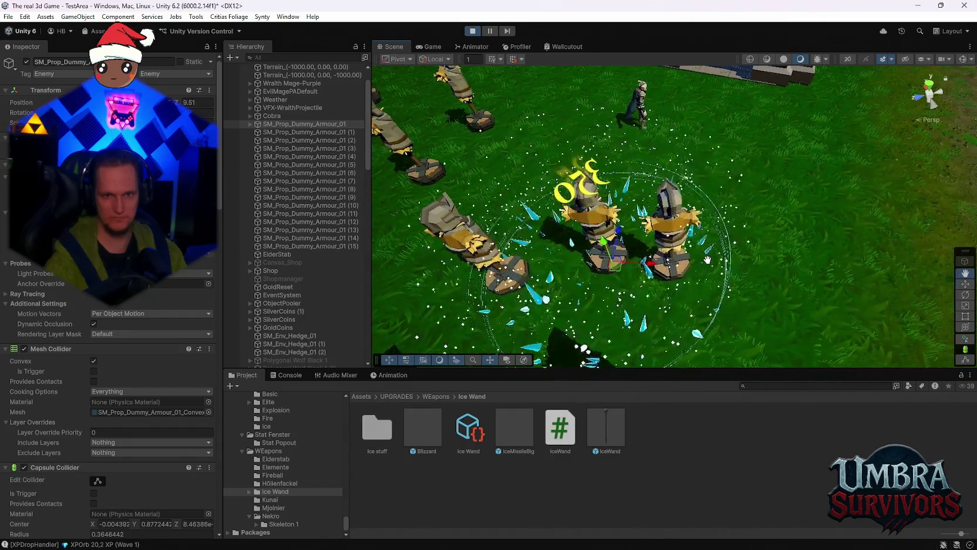
mouse_move(710, 264)
left_mouse_down()
mouse_move(653, 201)
mouse_move(681, 259)
left_mouse_up()
scroll(671, 224, "down", 5)
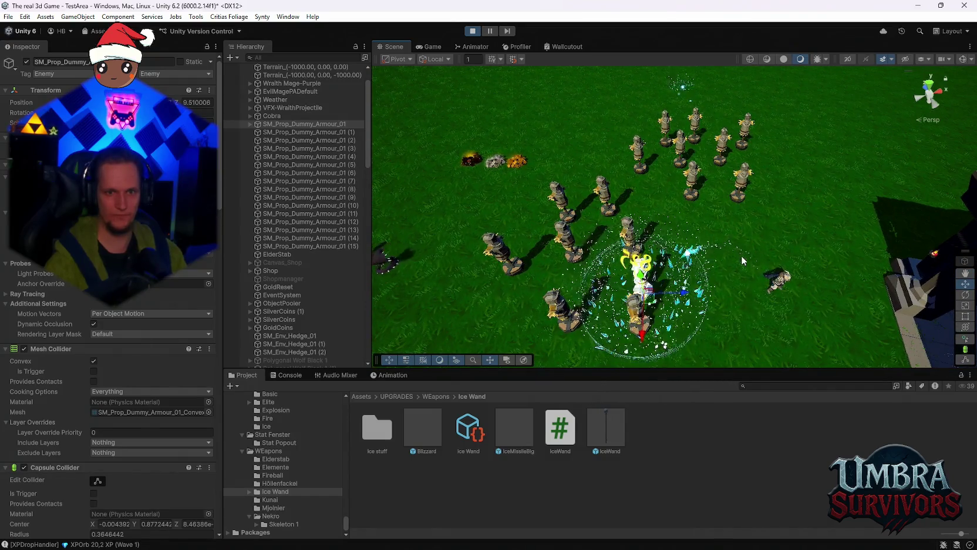
scroll(758, 252, "up", 5)
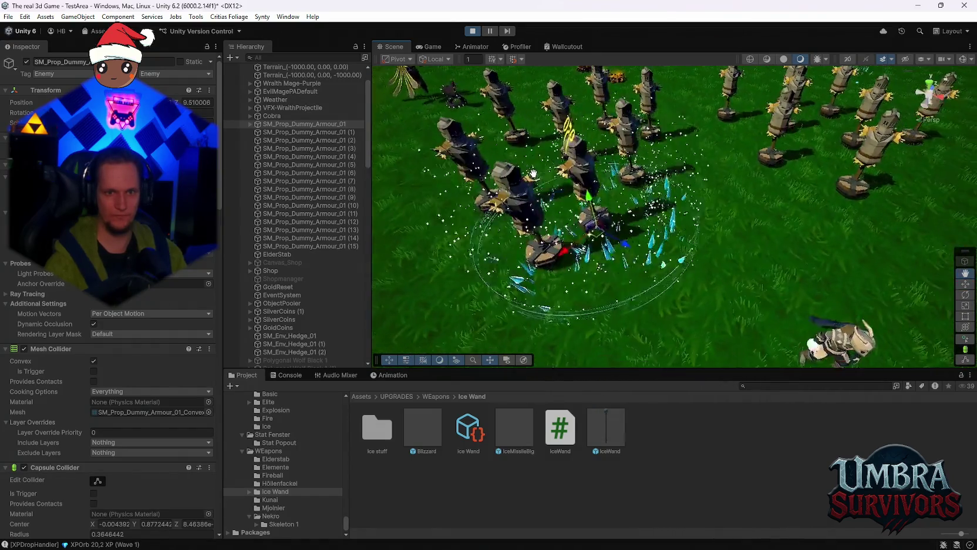
mouse_move(533, 173)
left_mouse_down()
mouse_move(703, 245)
mouse_move(619, 190)
left_mouse_up()
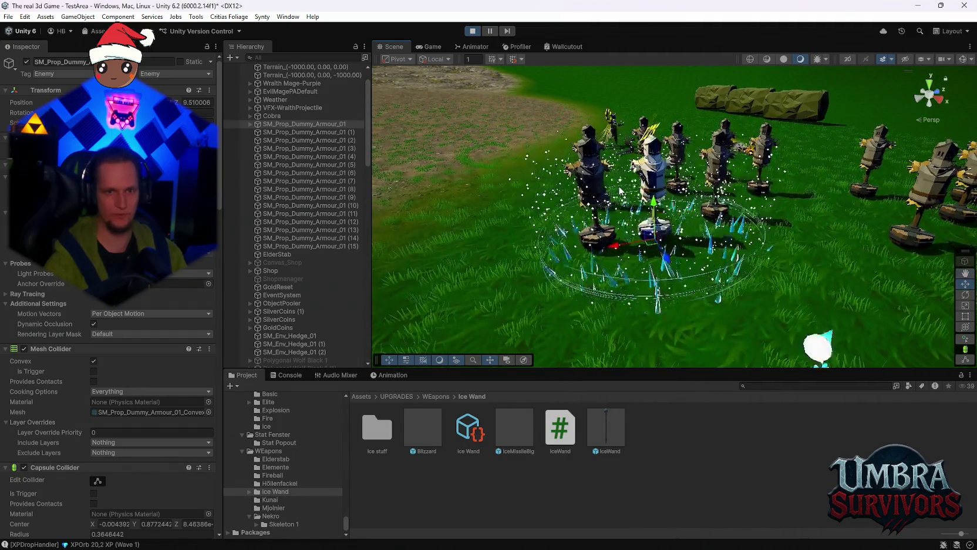
scroll(141, 310, "down", 6)
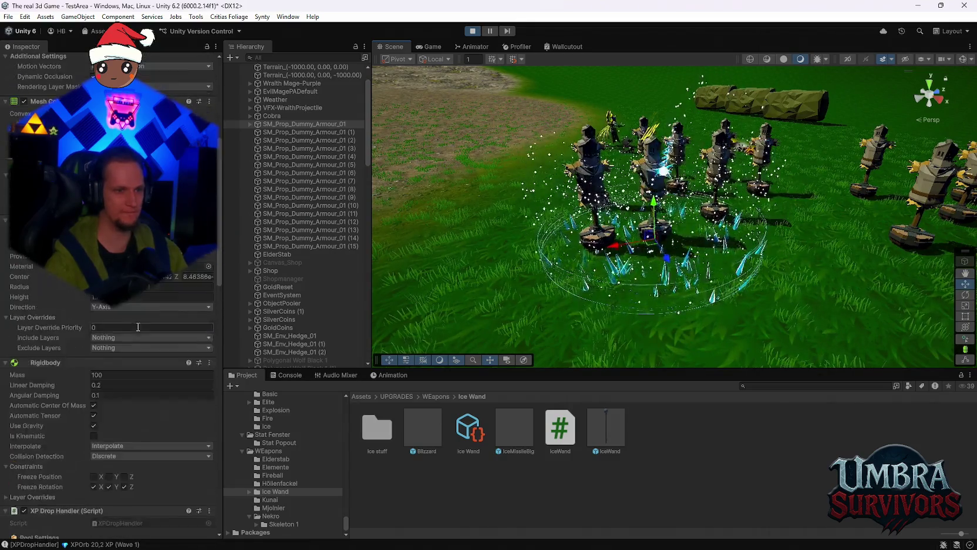
- Set the dummy's enemy mask to Enemy, then reset it back to Nothing
scroll(138, 326, "down", 2)
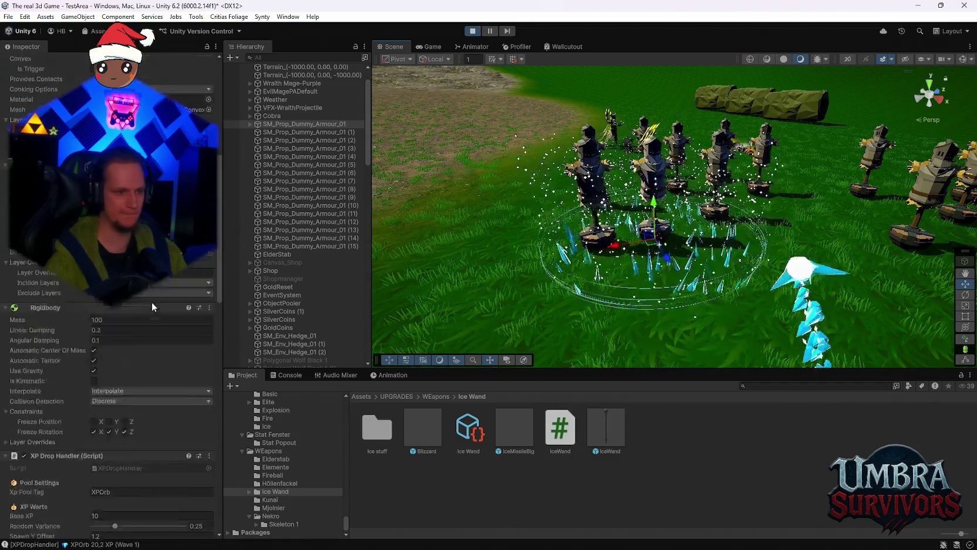
scroll(153, 306, "down", 9)
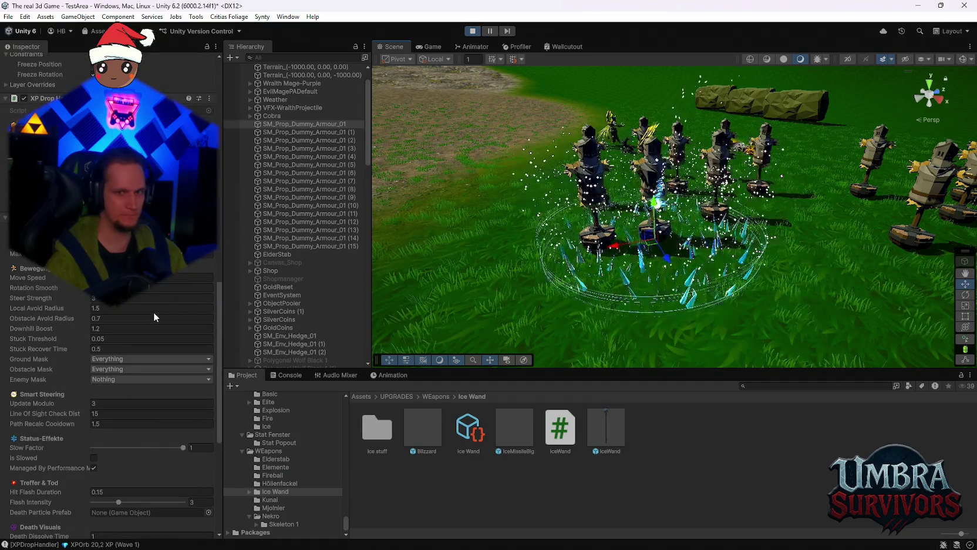
scroll(153, 311, "down", 2)
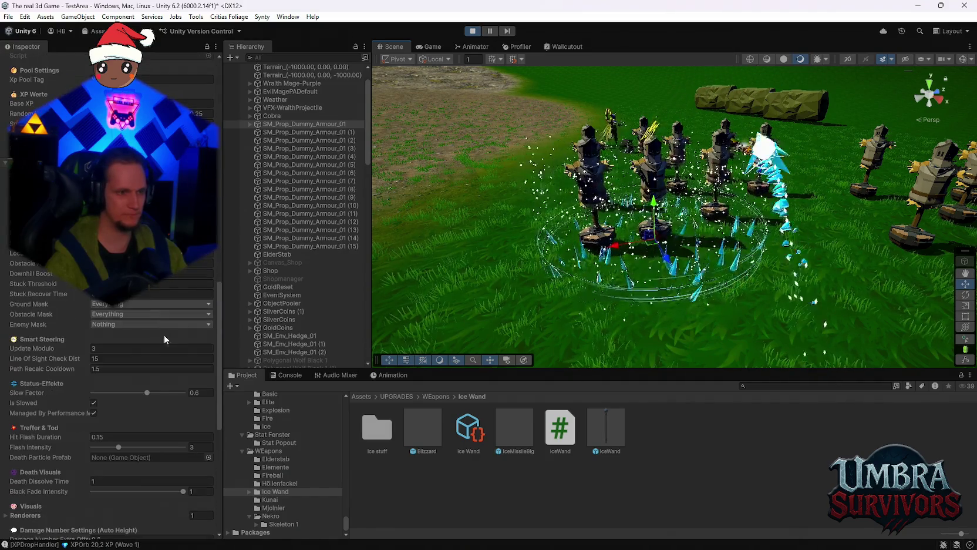
left_click(111, 324)
left_click(135, 264)
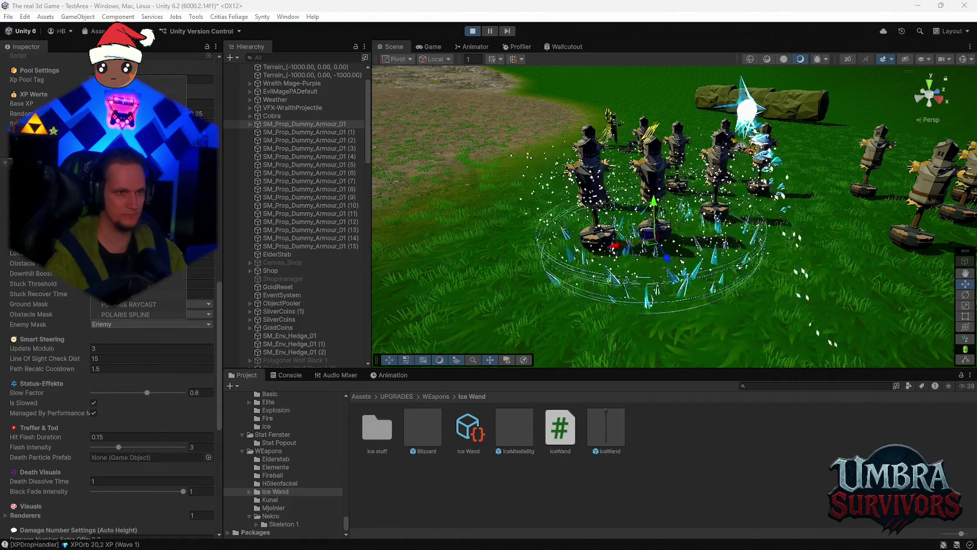
left_click(67, 319)
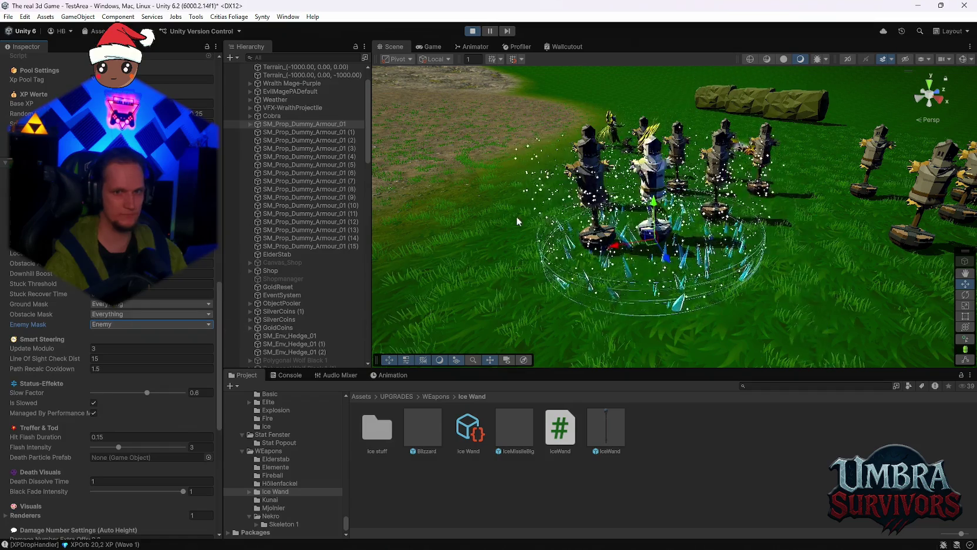
left_click(116, 324)
left_click(135, 265)
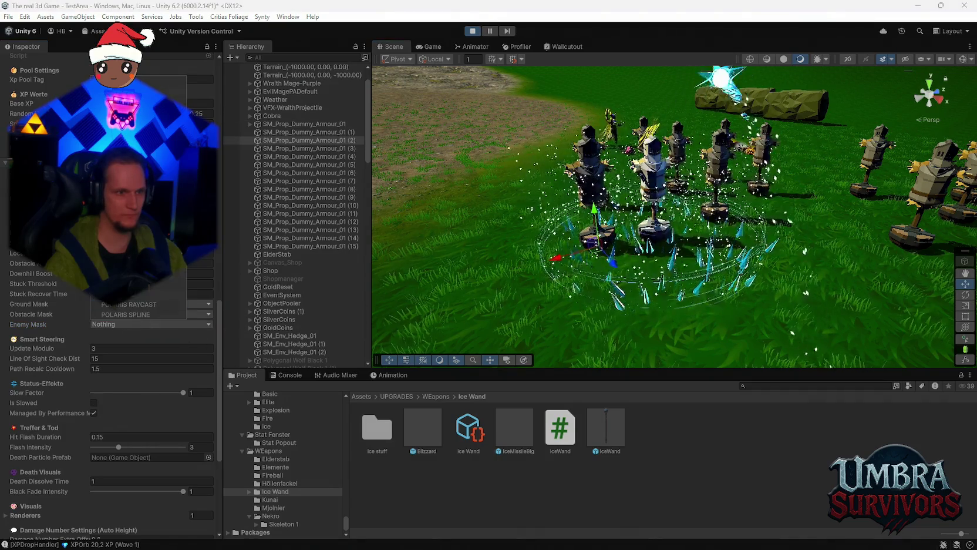
- Orbit the Scene view down to a low angle over the dummies
scroll(84, 317, "down", 3)
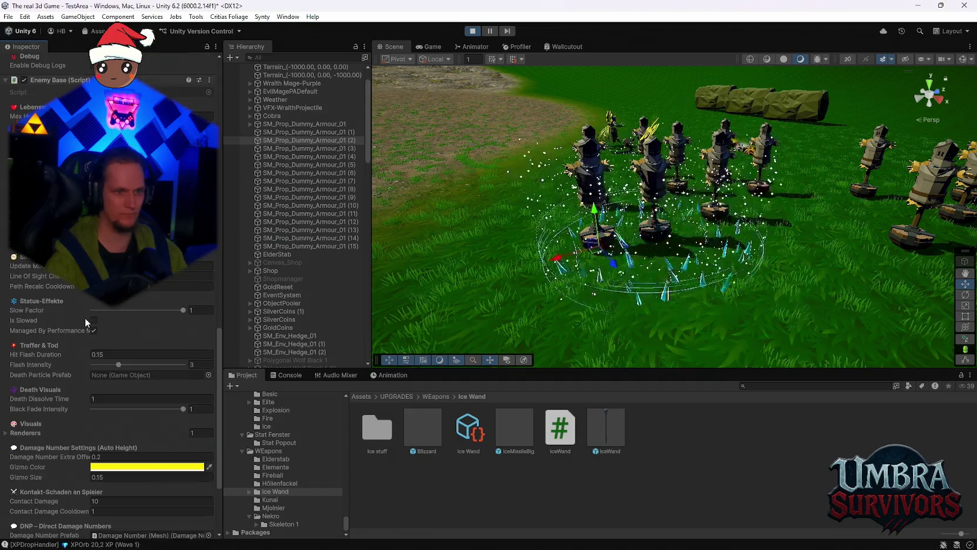
scroll(85, 317, "down", 4)
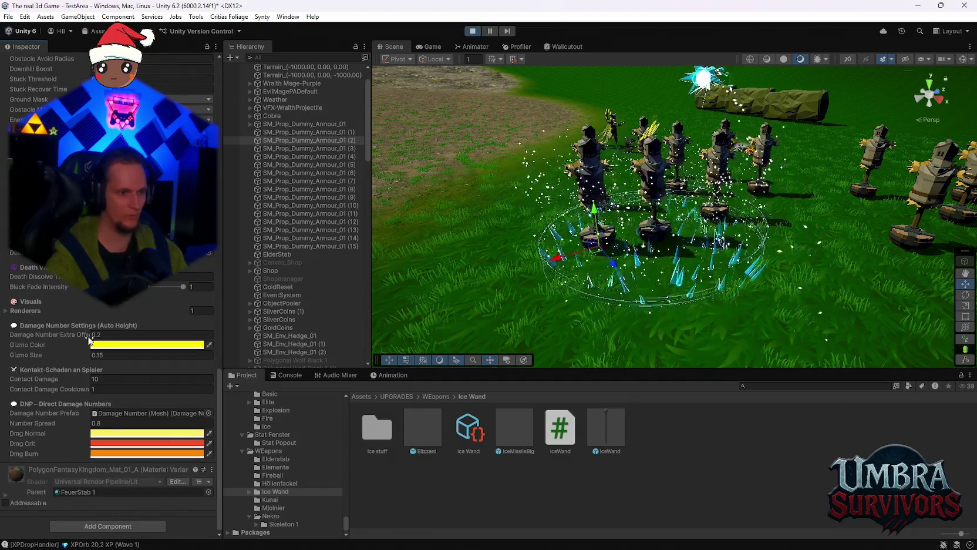
scroll(584, 273, "down", 2)
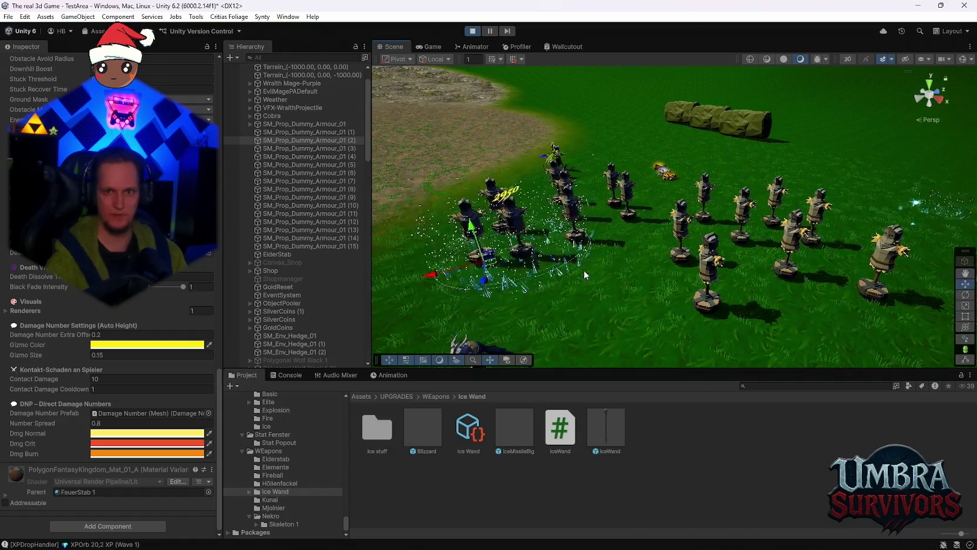
scroll(607, 246, "up", 2)
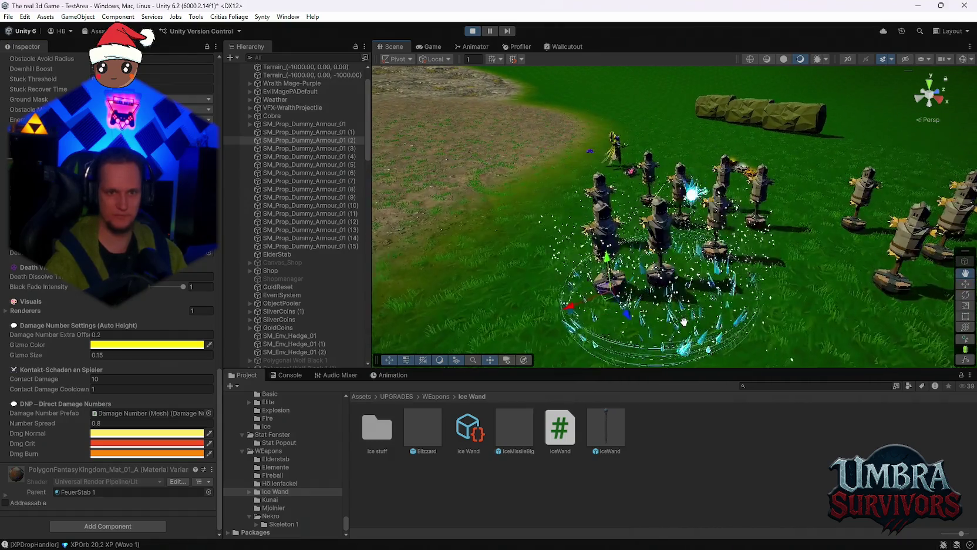
mouse_move(684, 322)
left_mouse_down()
mouse_move(695, 237)
mouse_move(656, 251)
mouse_move(689, 286)
left_mouse_up()
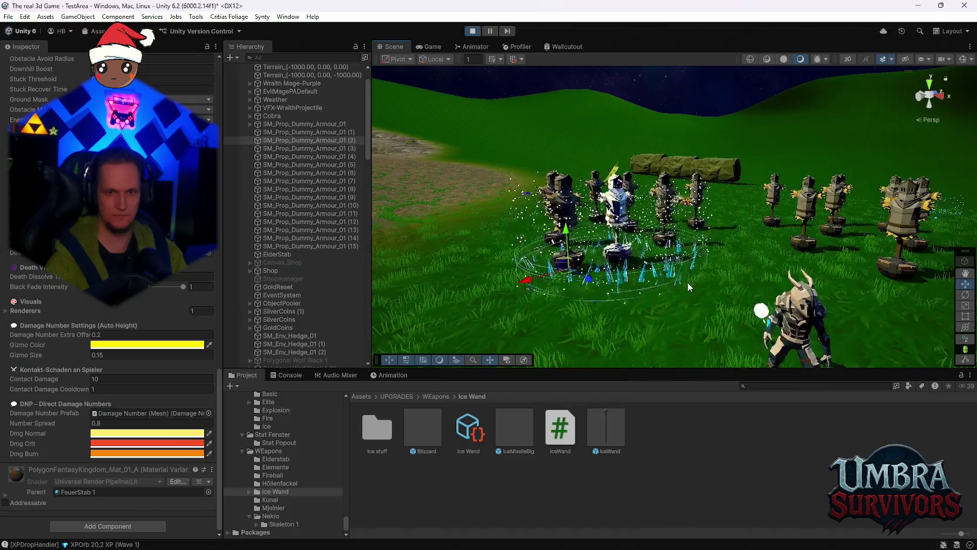
left_click_drag(683, 226, 541, 232)
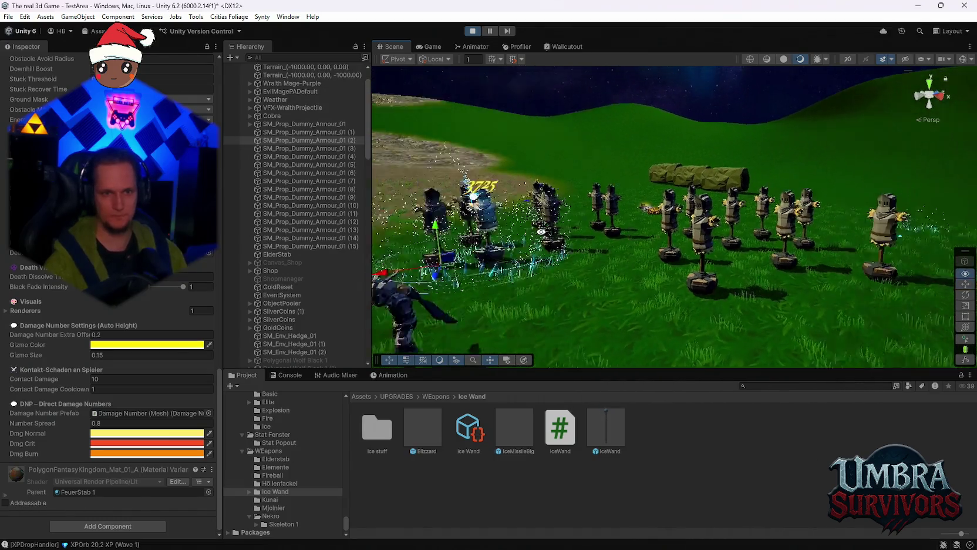
- Back in the Game view, walk into the shop, bring up the IceWand, and close the book
left_click(437, 45)
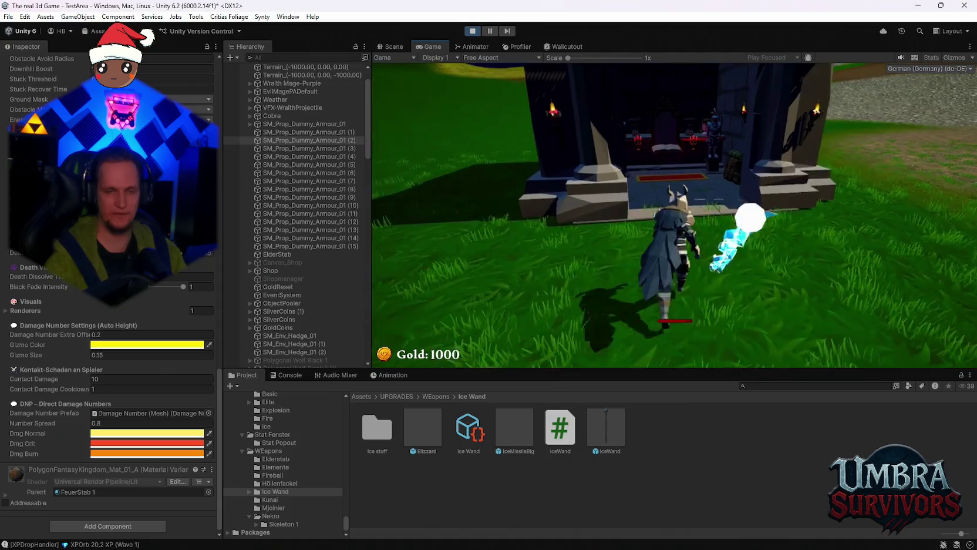
key("w")
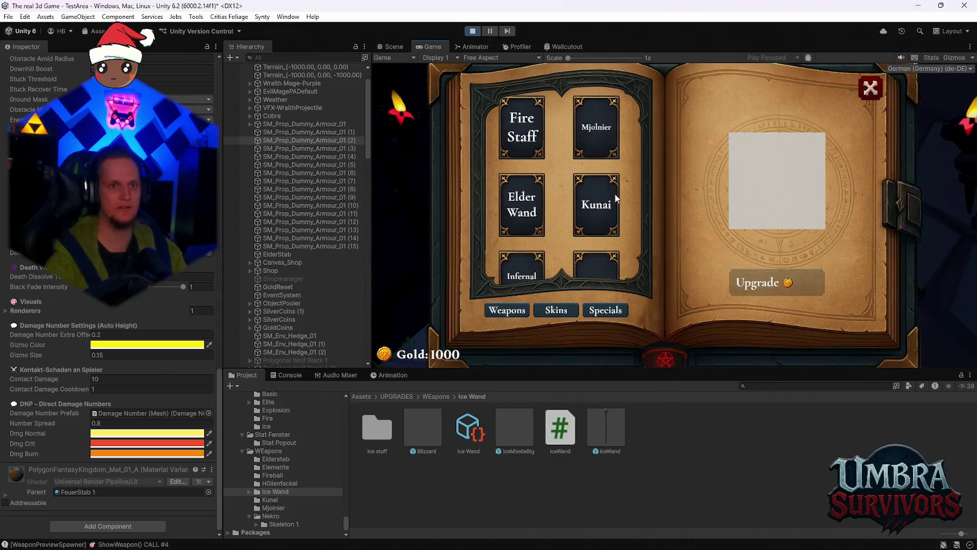
left_click(609, 262)
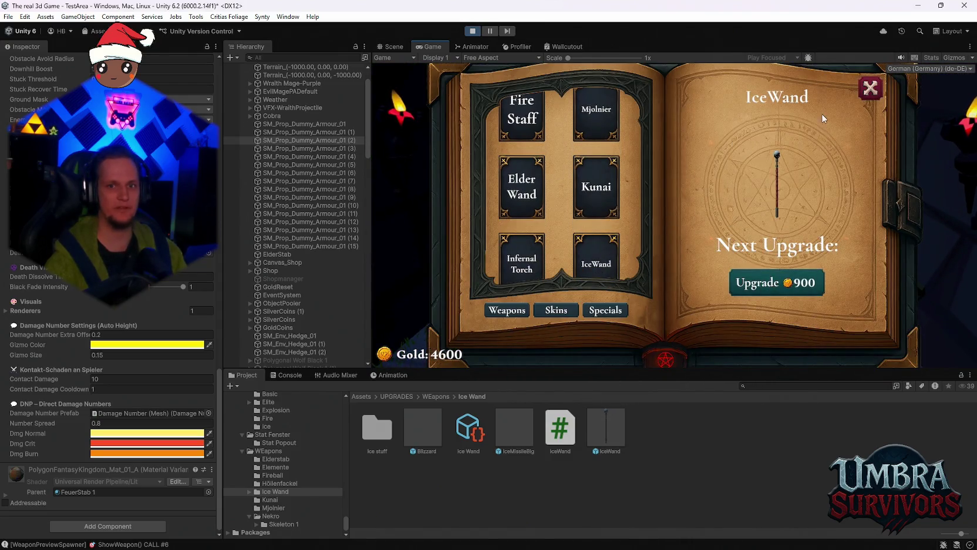
left_click(868, 93)
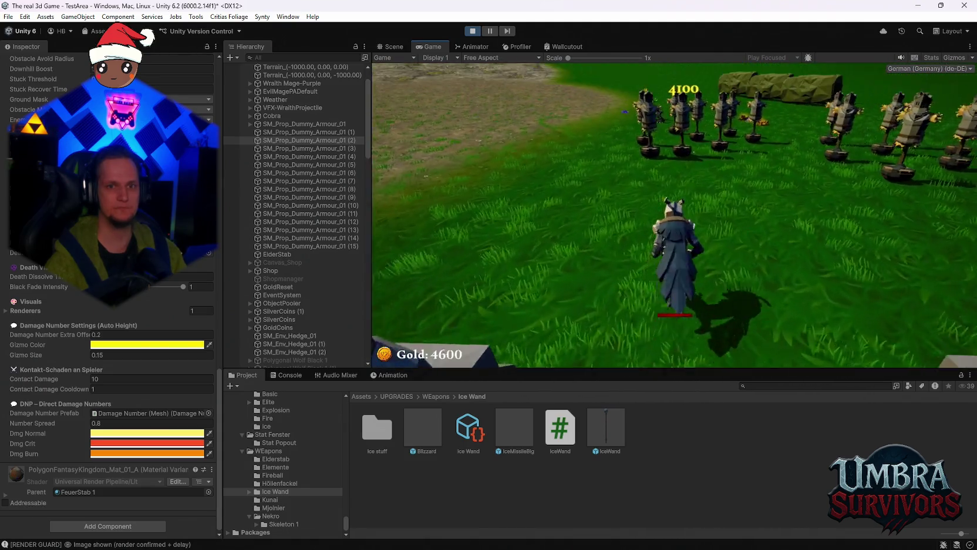
- Move the character around the field with WASD to test the Ice Wand on the dummies
key("w")
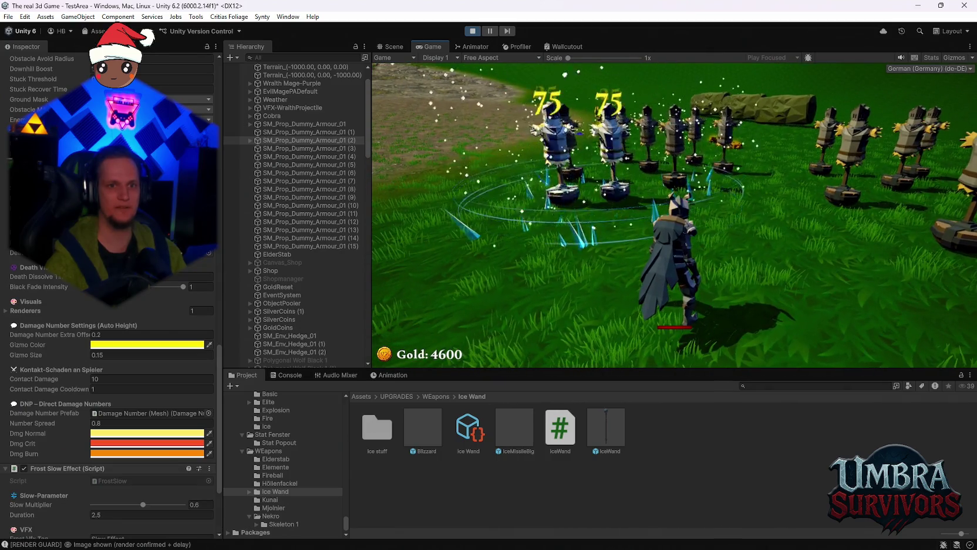
key("a")
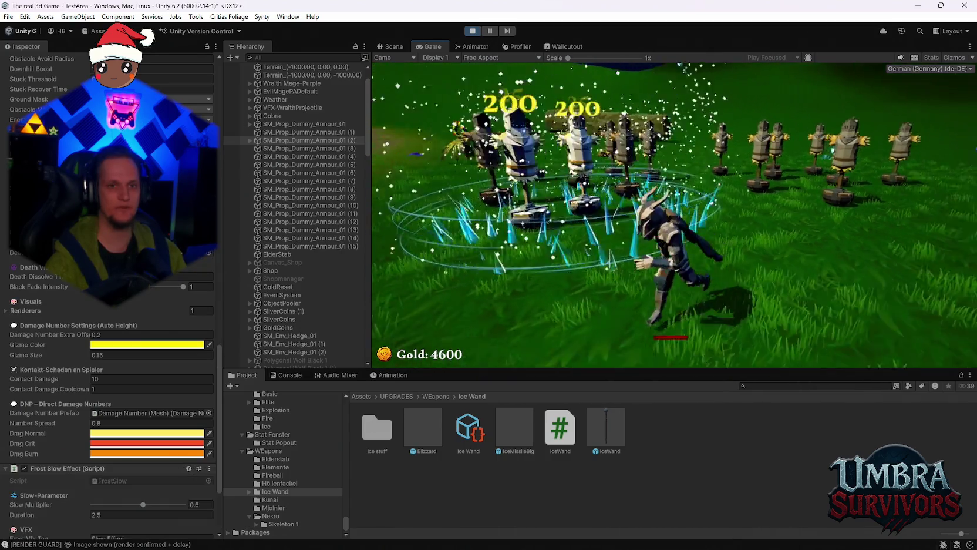
key("w")
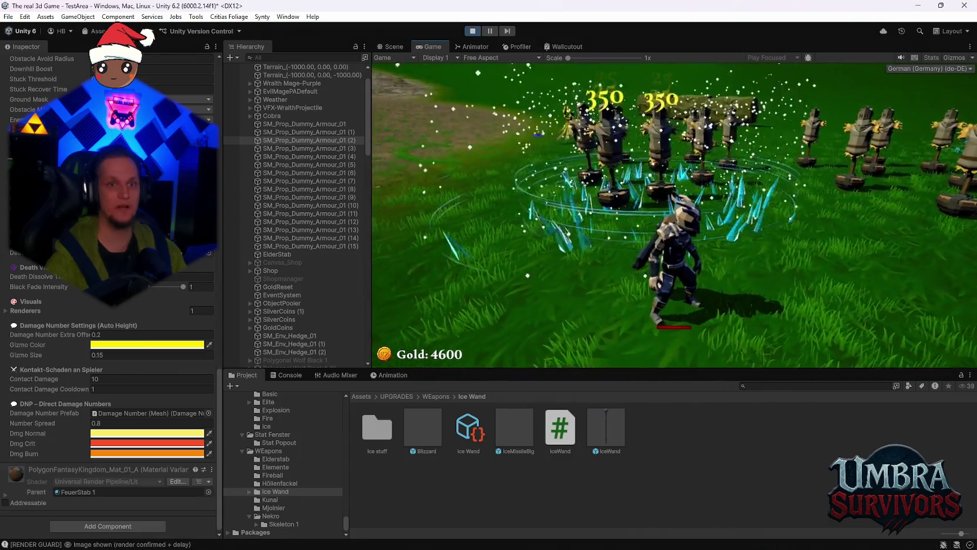
key("d")
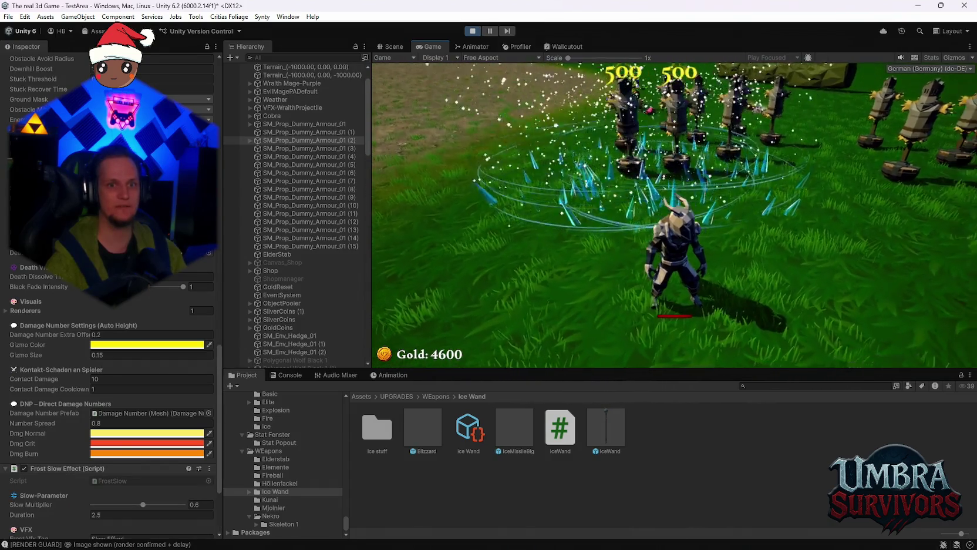
key("w")
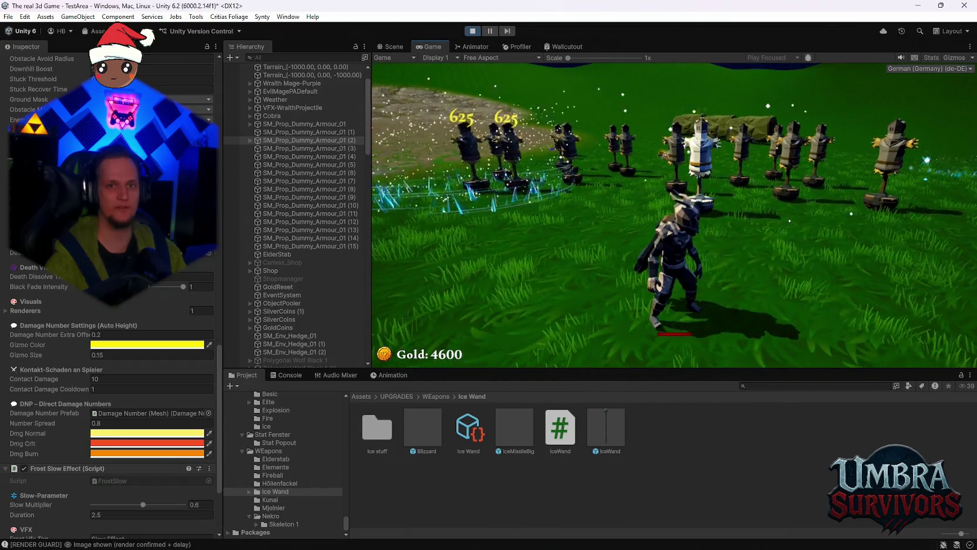
key("w")
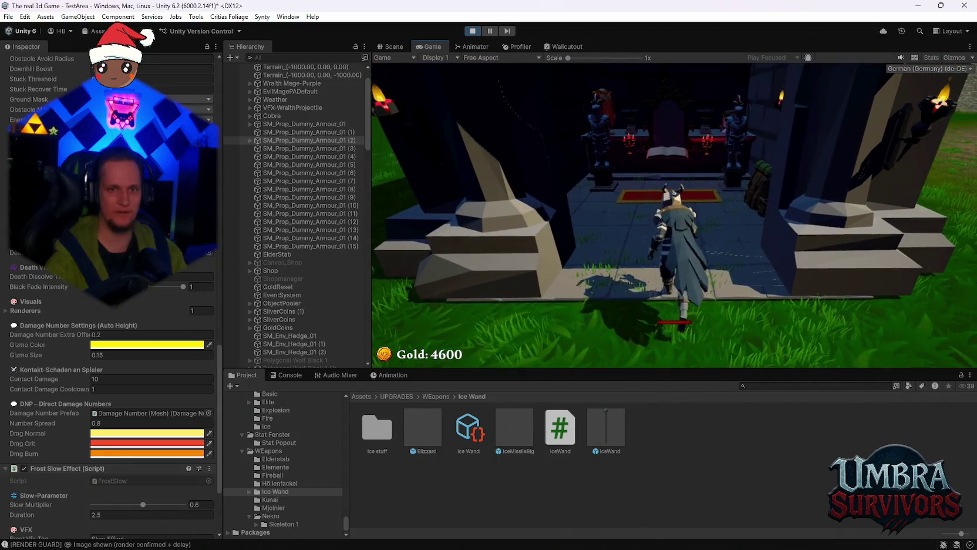
- Buy the next IceWand upgrade in the upgrade book, dropping gold to 3700, then close it
key("e")
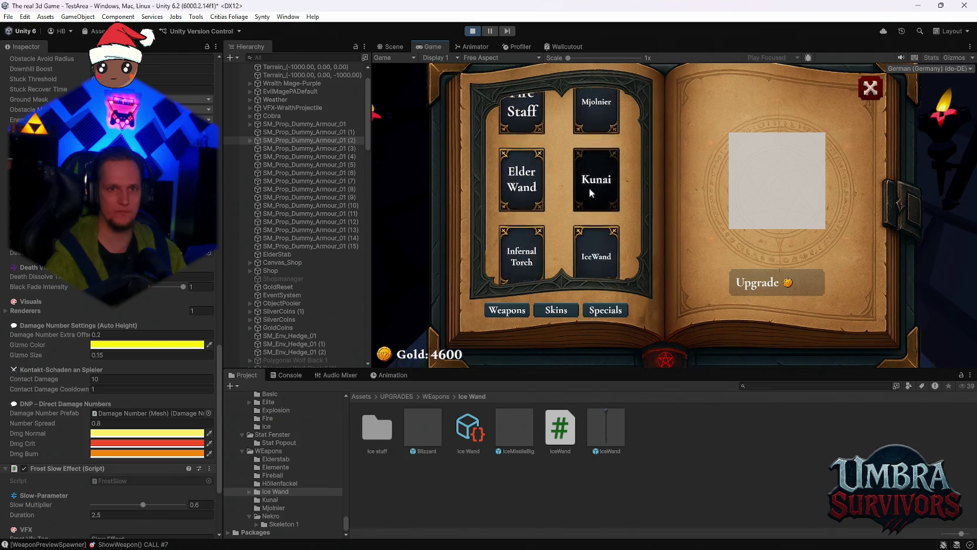
left_click(591, 250)
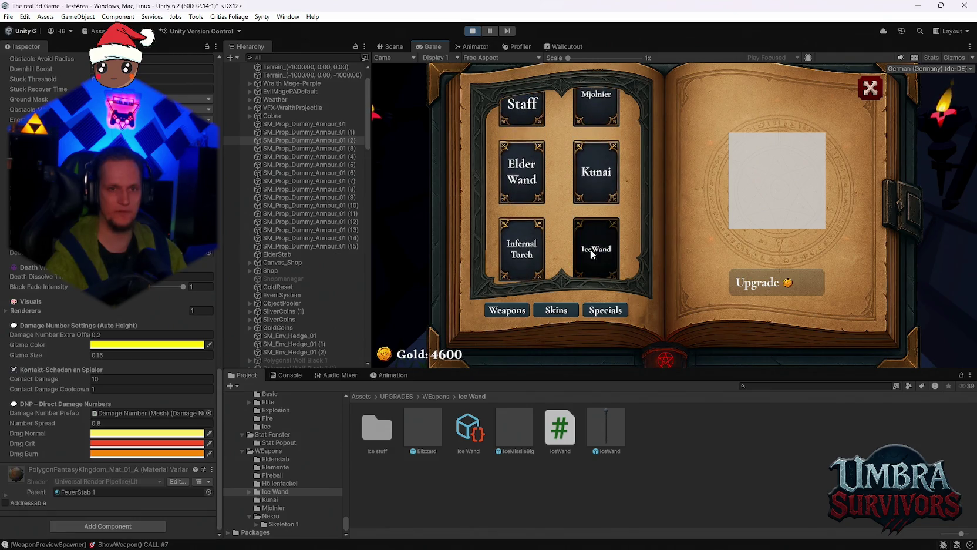
left_click(787, 288)
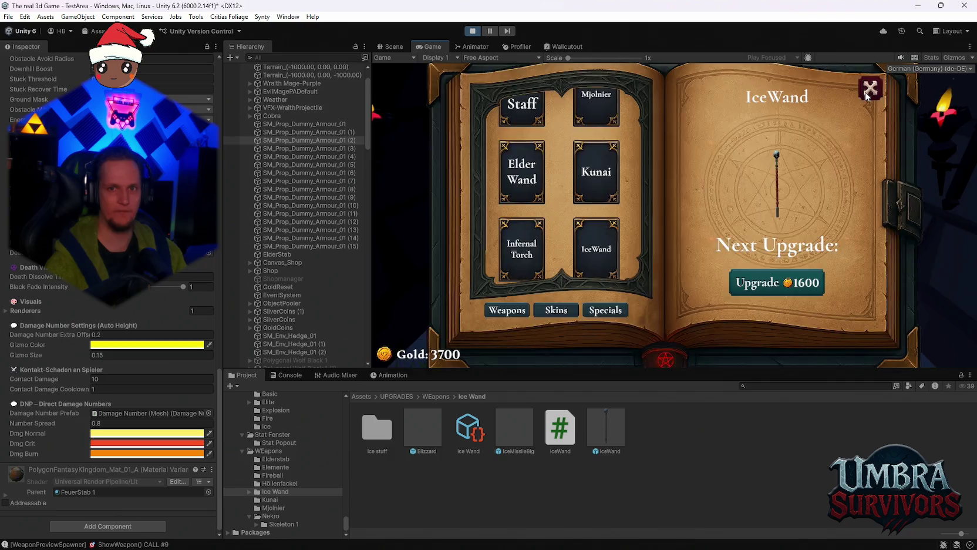
key("Escape")
- Walk out the gate among the dummies so the upgraded blizzard hits them for up to 450
key("w")
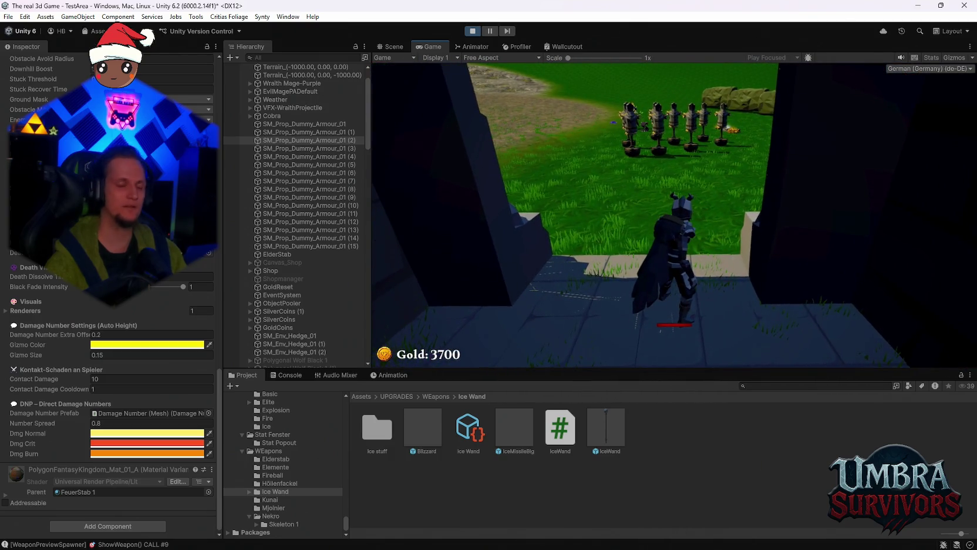
key("w")
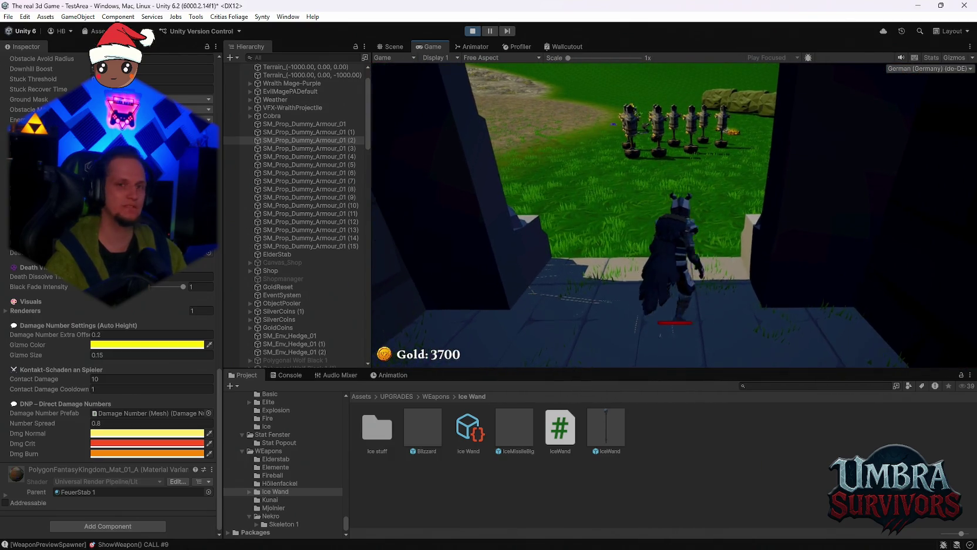
key("w")
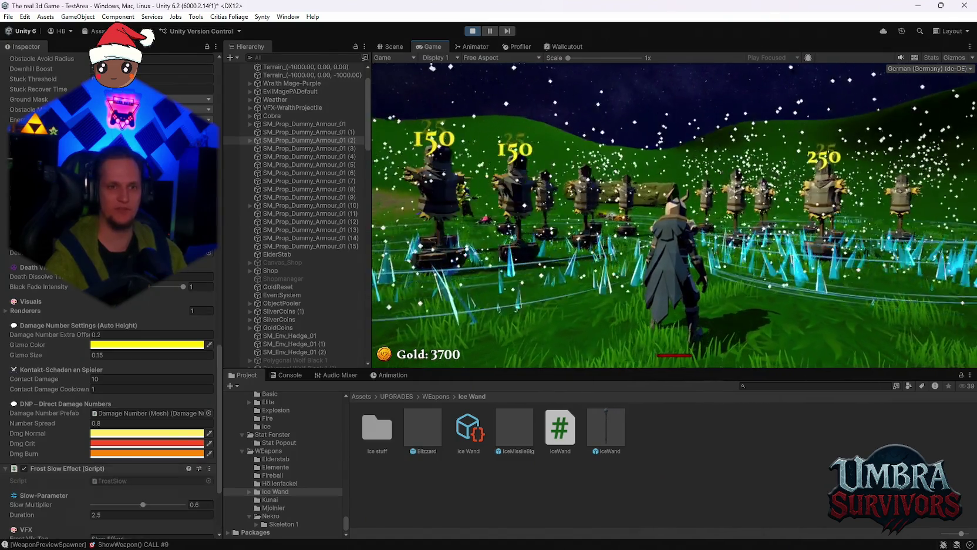
key("s")
key("w")
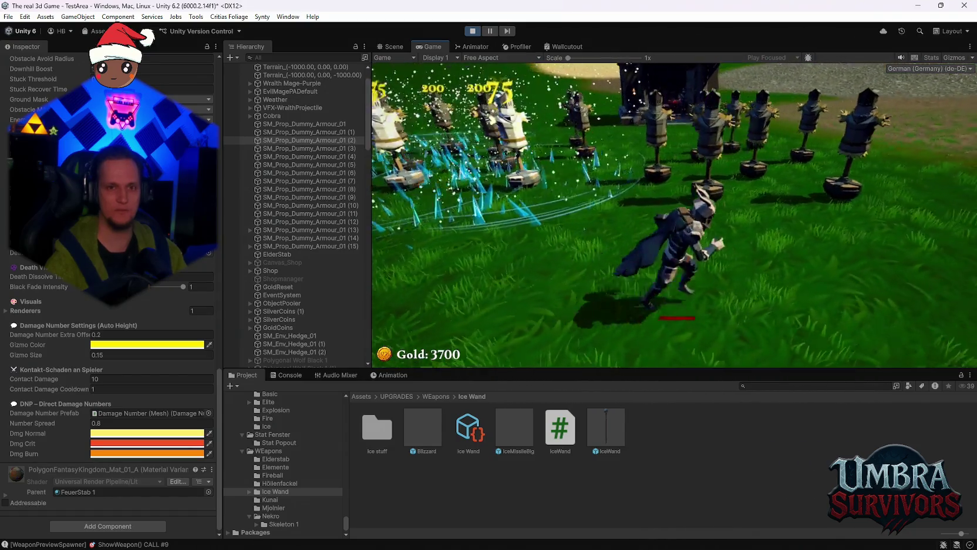
key("a")
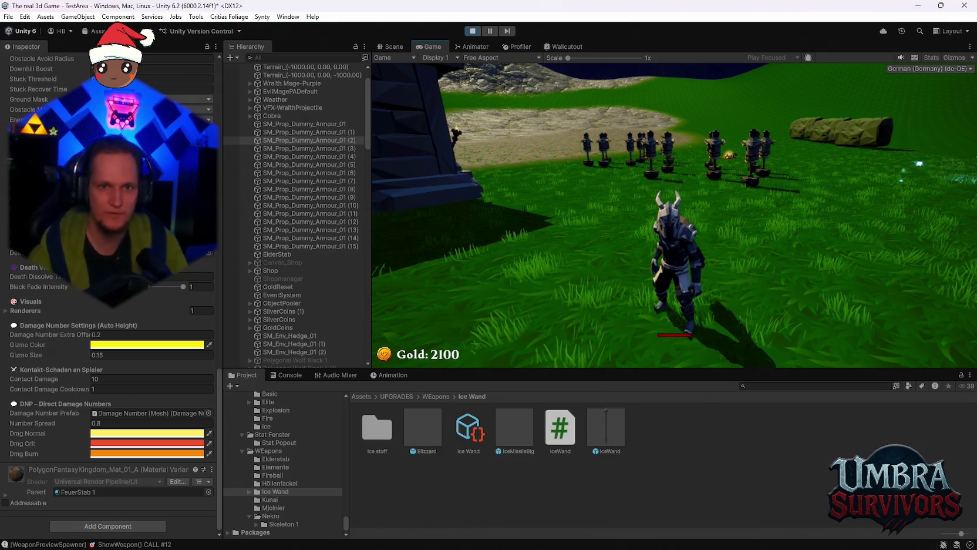
- Run in and out of the ice ring so blizzard damage on the dummies stacks up to 7400
key("w")
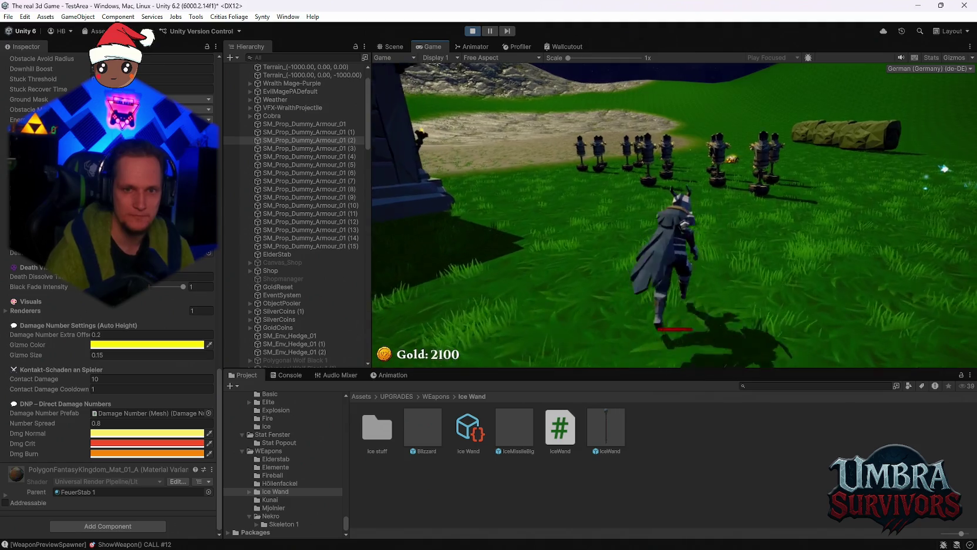
key("d")
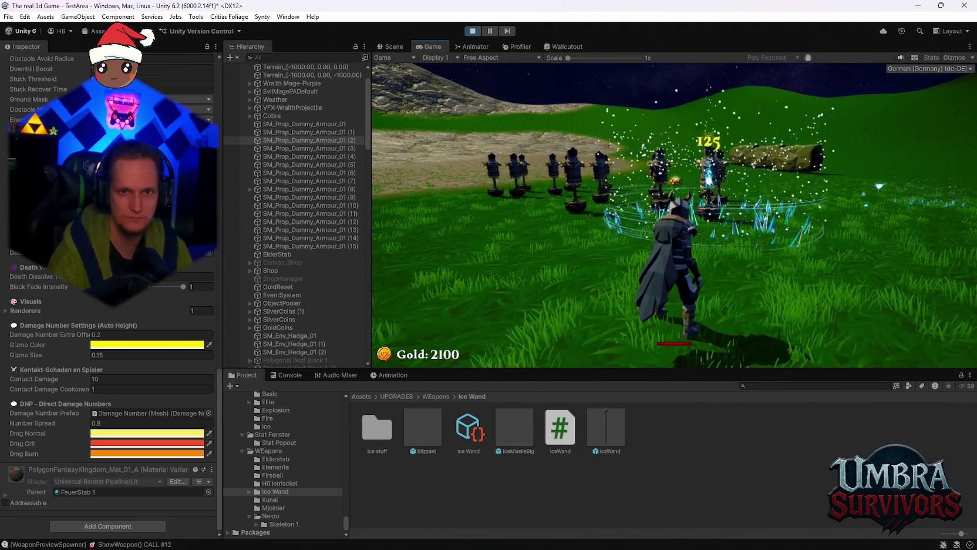
key("w")
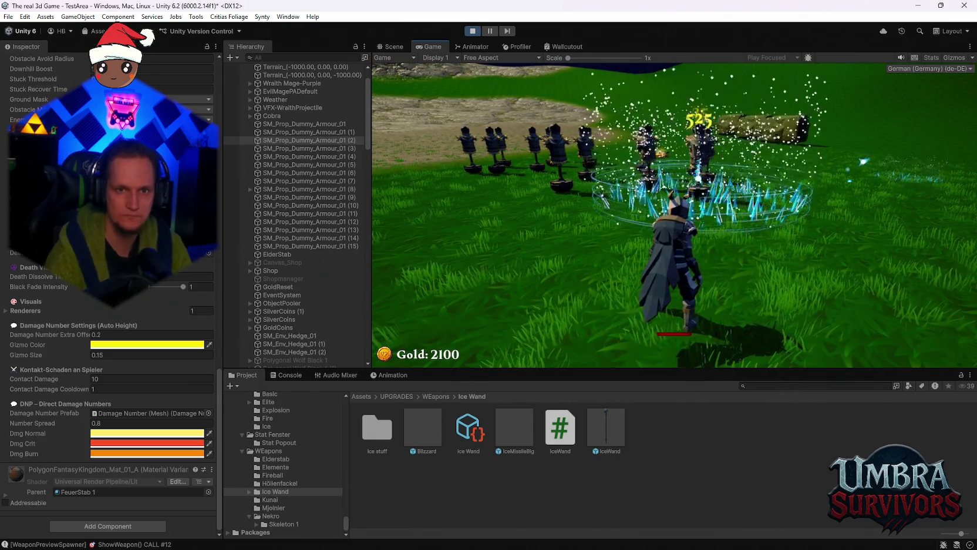
key("a")
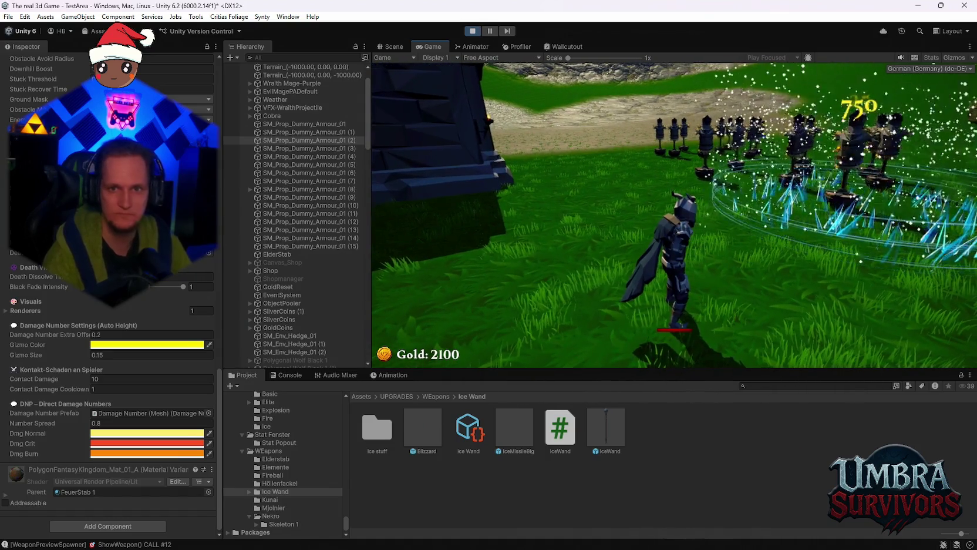
key("w")
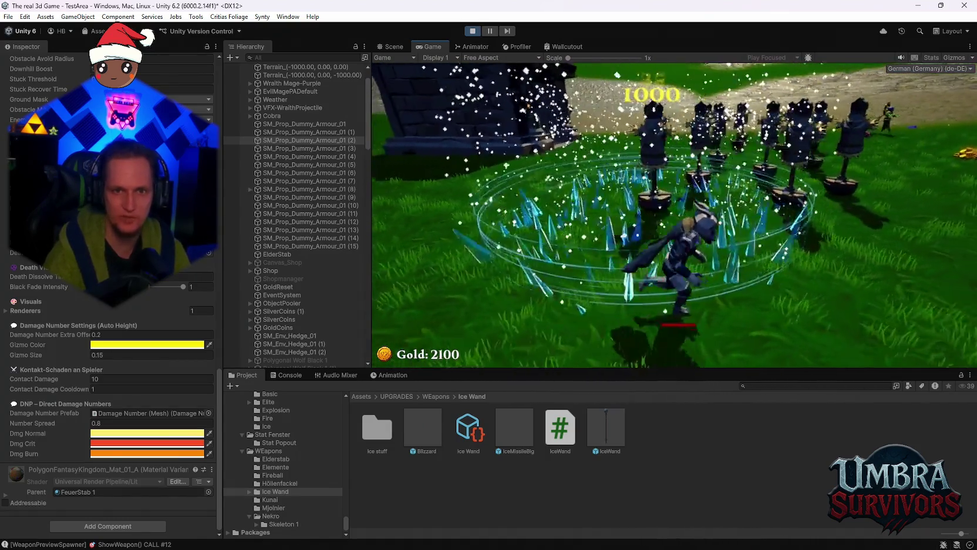
key("w")
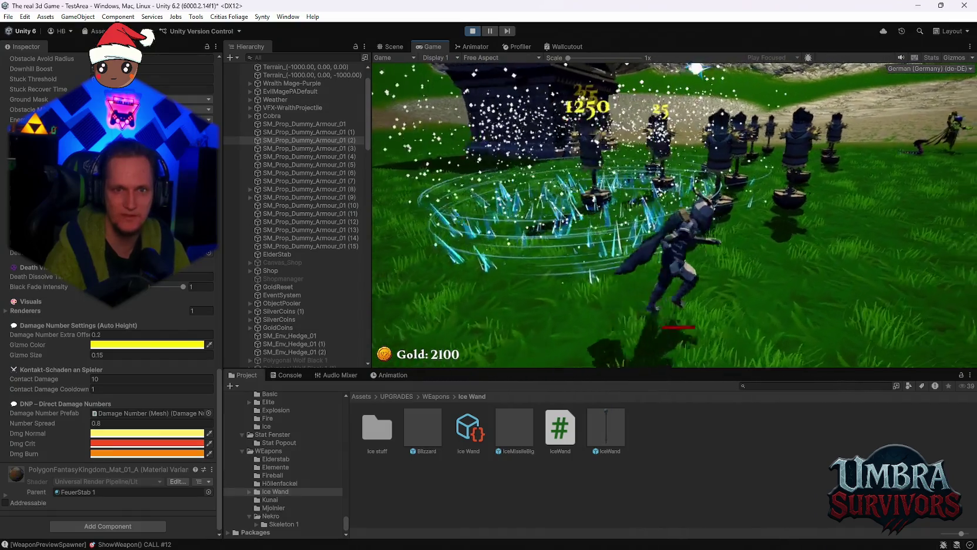
key("a")
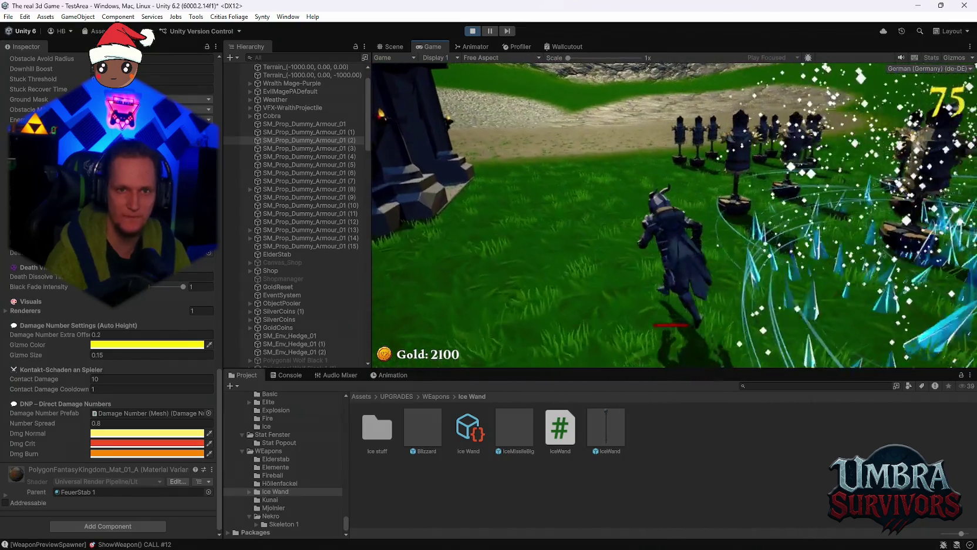
key("a")
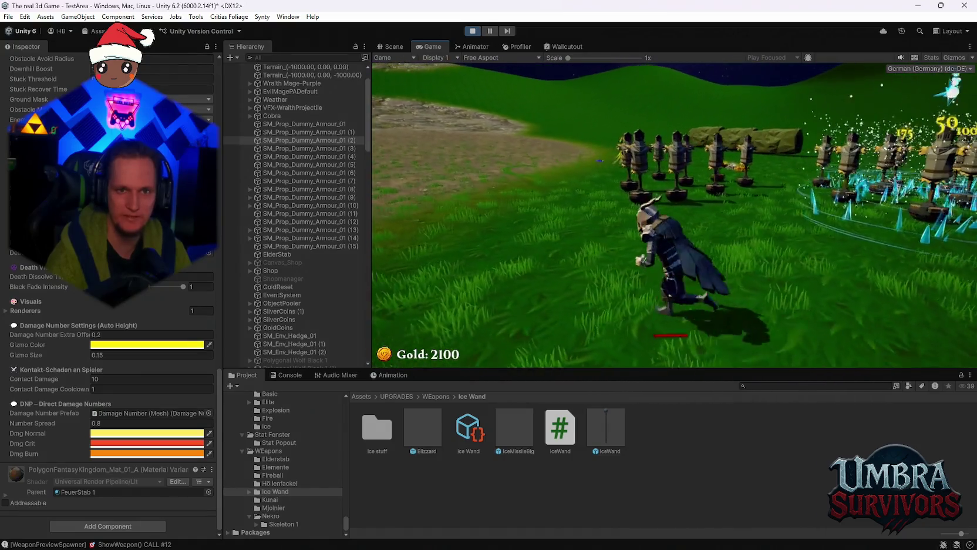
key("w")
key("w")
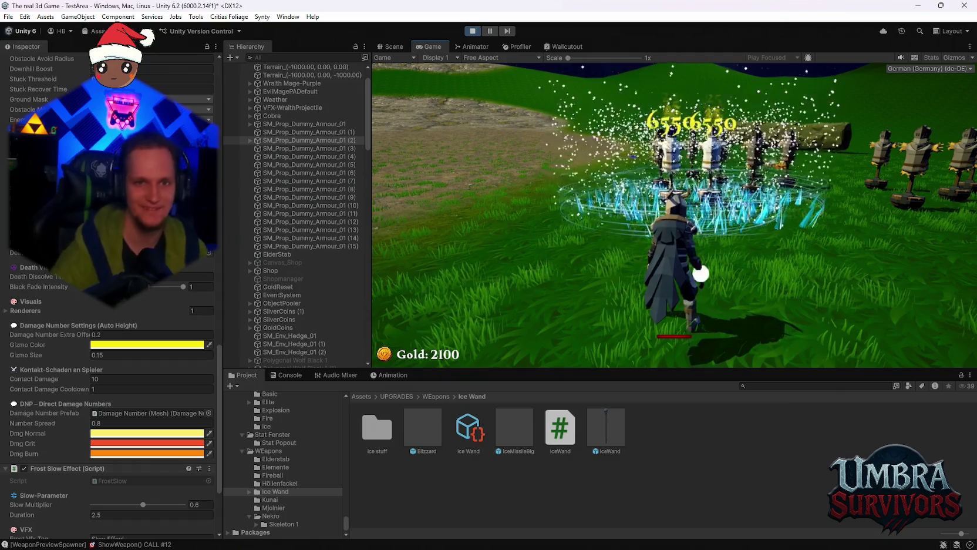
- Circle back around the dummies, then stop Play mode
key("a")
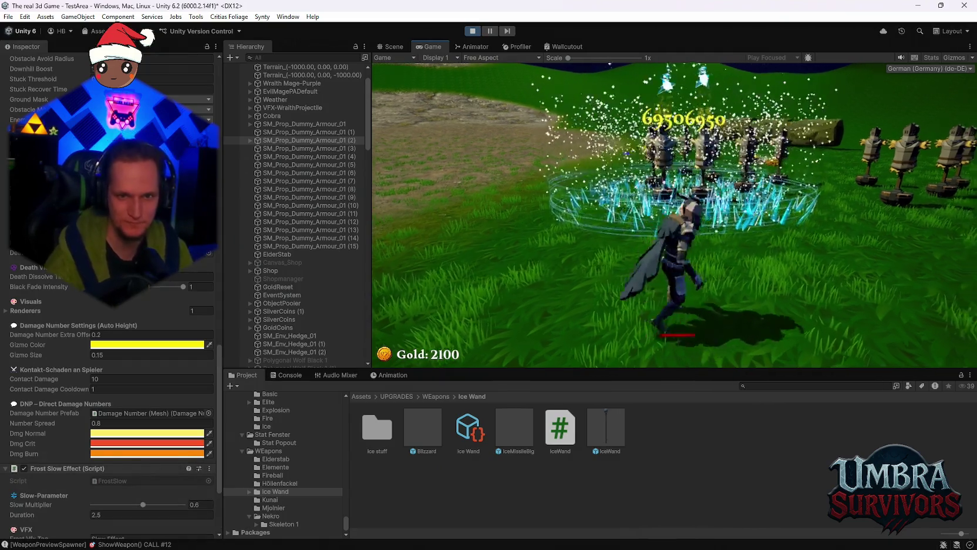
key("a")
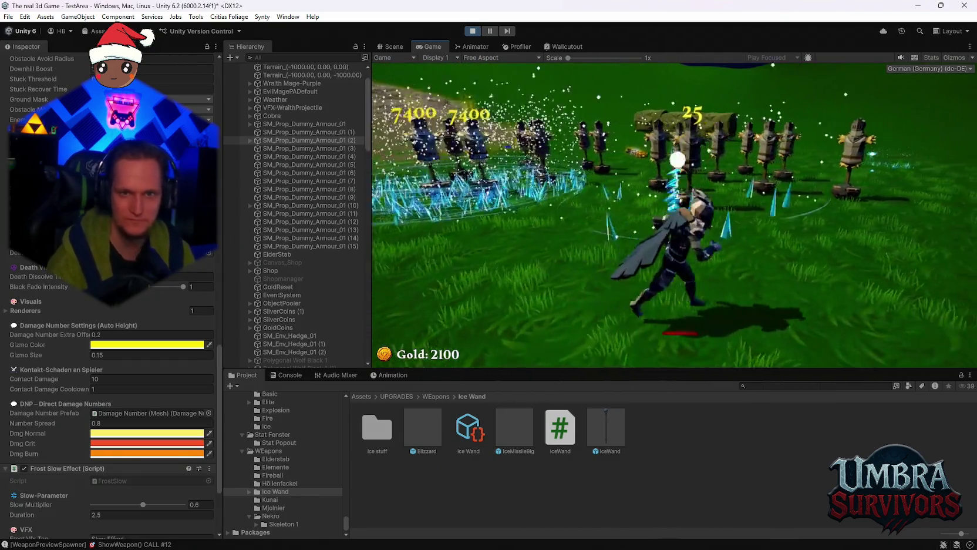
left_click(474, 32)
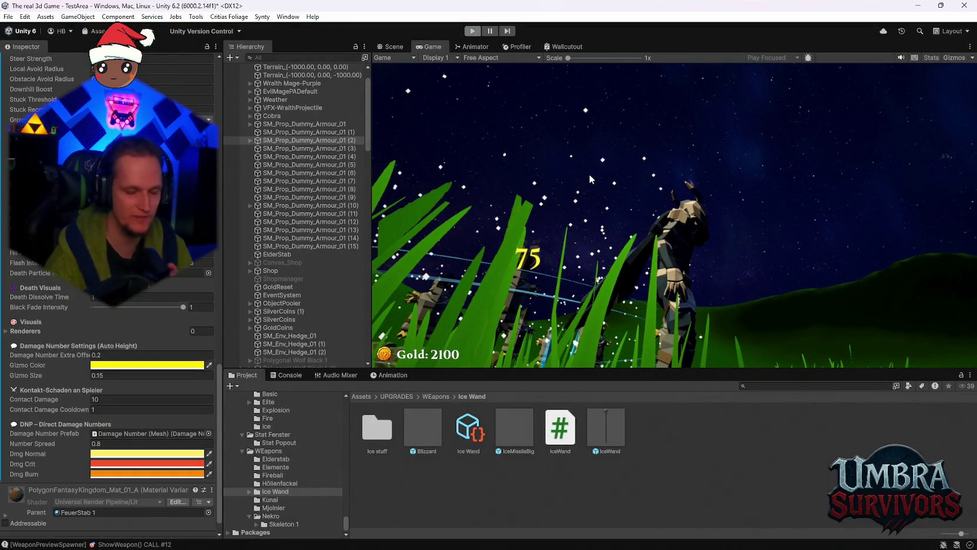
- Select and delete eight black wolves in the Hierarchy
scroll(787, 254, "down", 5)
scroll(787, 254, "up", 5)
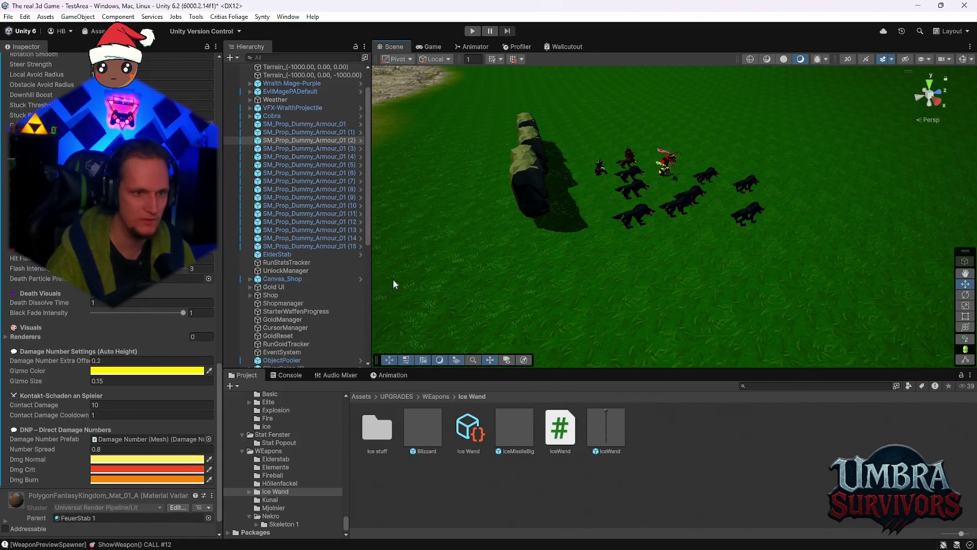
scroll(298, 293, "down", 8)
left_click(294, 184)
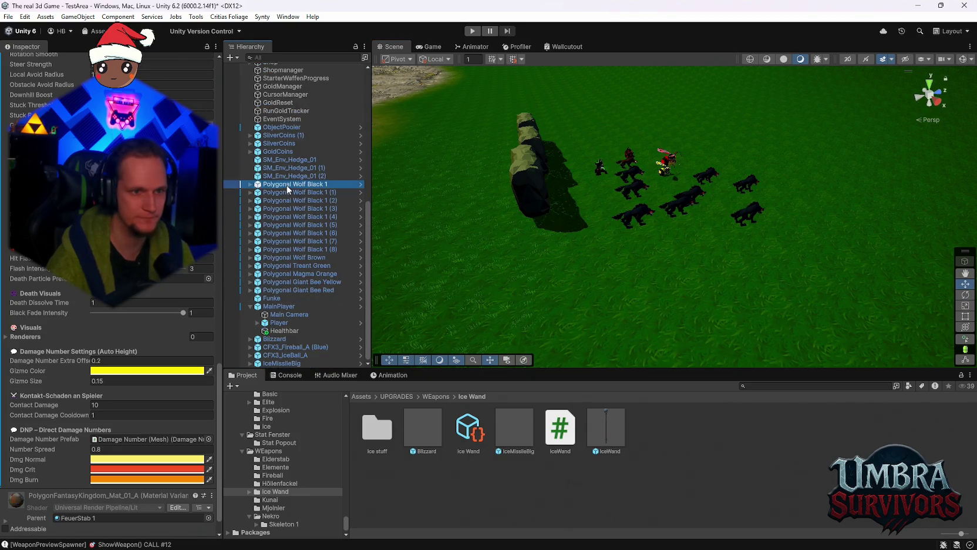
left_click(292, 241, "shift")
key("Delete")
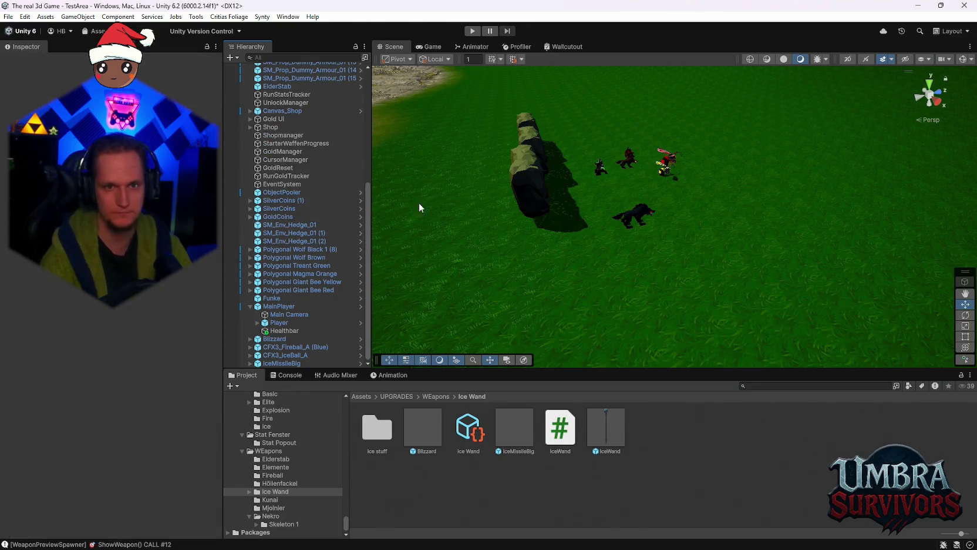
- Delete the giant bees, the magma creature, the brown wolf and the treant
scroll(418, 202, "up", 5)
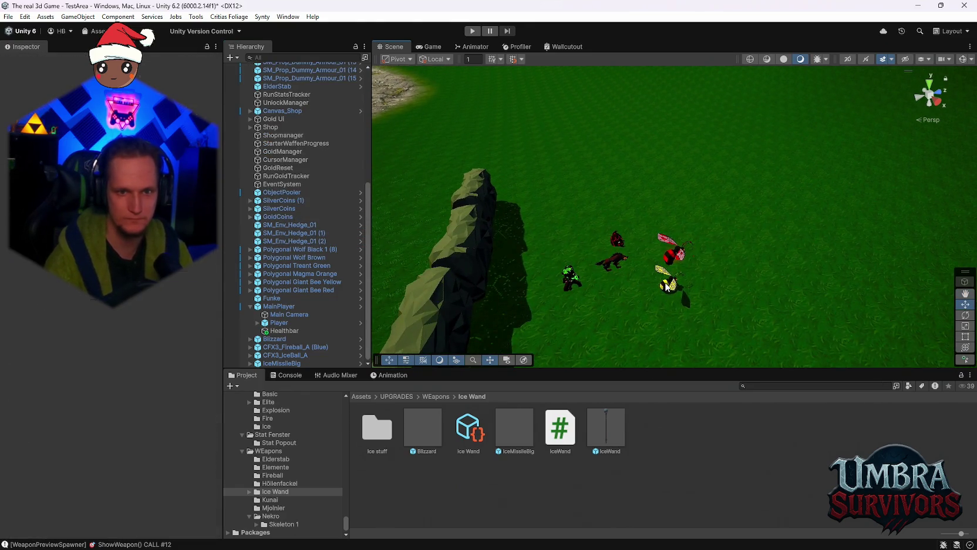
left_click(667, 285)
key("Delete")
left_click(673, 252)
key("Delete")
left_click(618, 259)
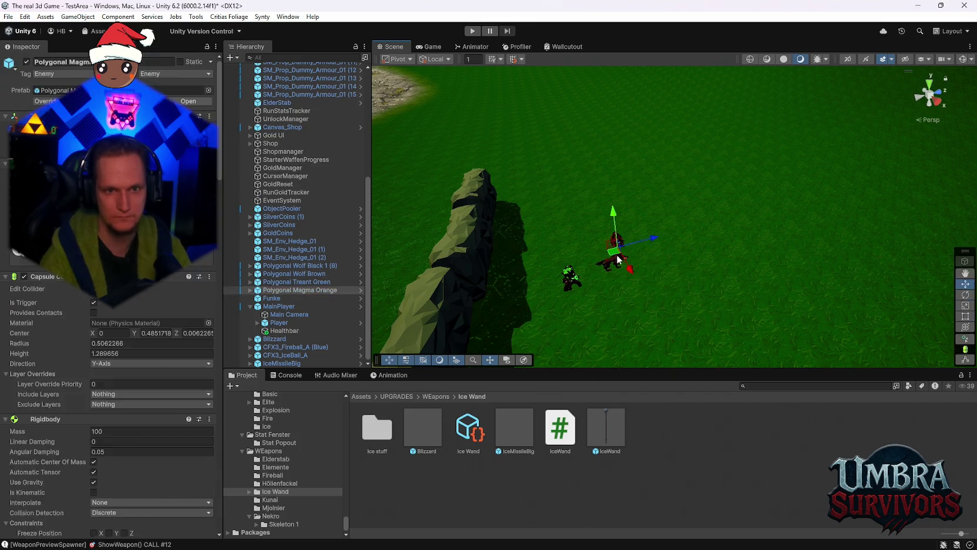
key("Delete")
left_click(572, 277)
key("Delete")
scroll(621, 210, "up", 3)
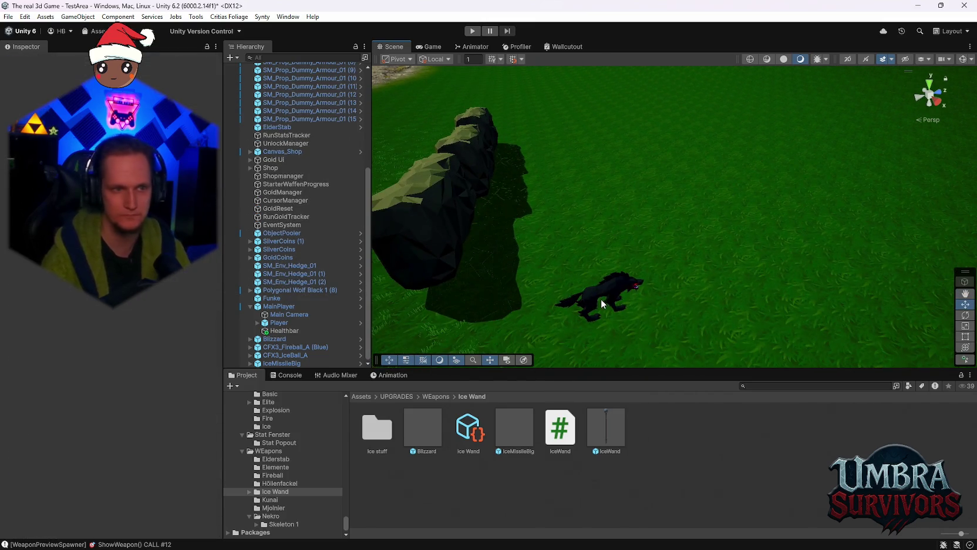
left_click(274, 218)
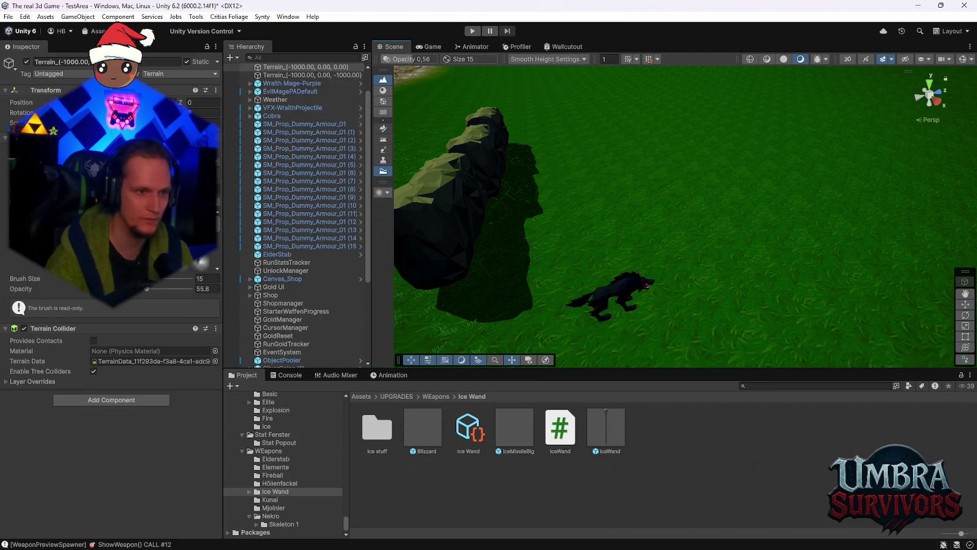
- Select the remaining black wolf and change its Contact Damage from 10 to 0
left_click(620, 287)
scroll(111, 352, "down", 10)
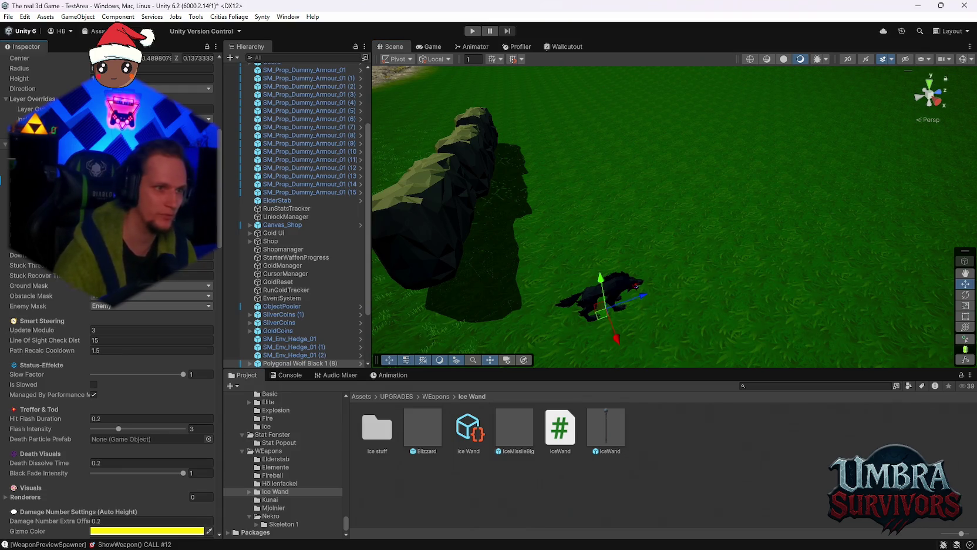
scroll(130, 323, "down", 6)
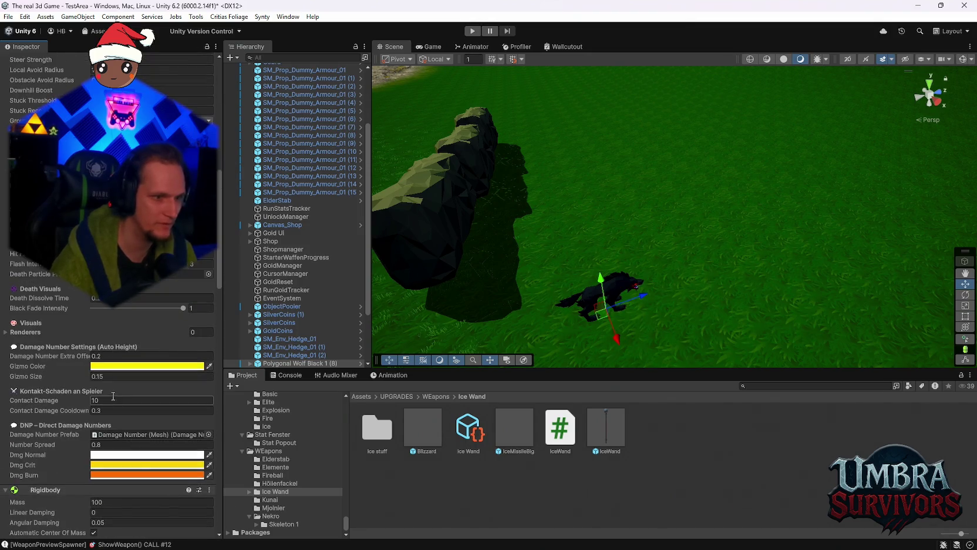
left_click(109, 399)
type("0")
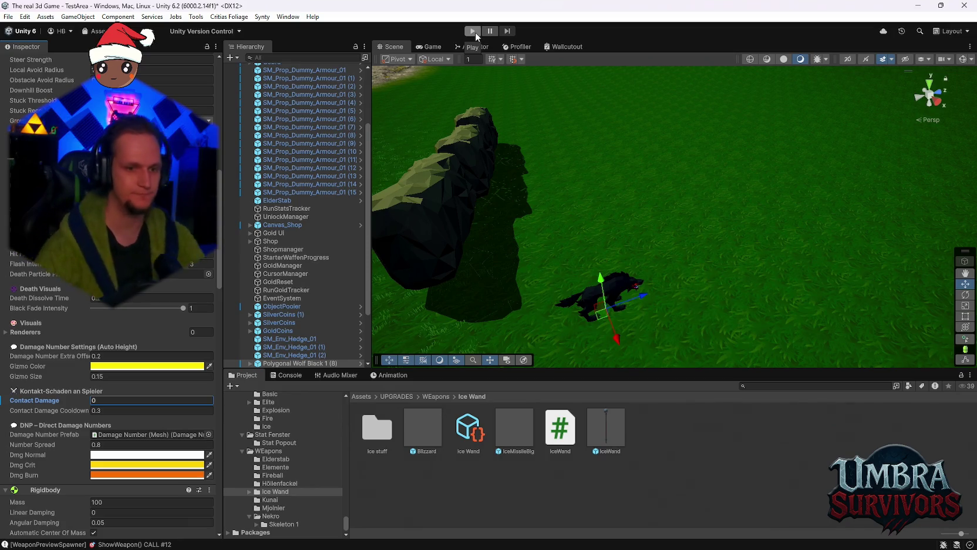
- Choose Edit Script from the enemy component's options menu to edit its code
scroll(111, 381, "up", 5)
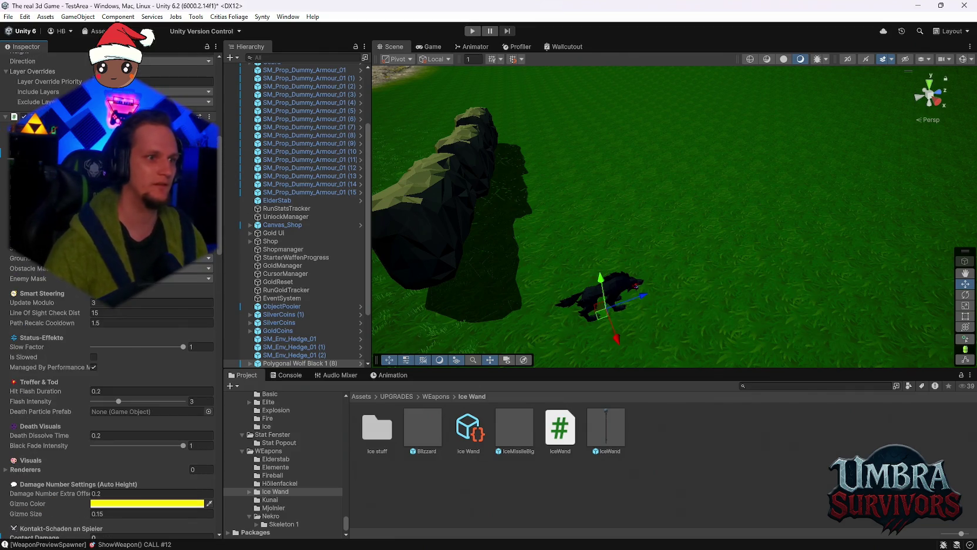
left_click(210, 118)
left_click(253, 255)
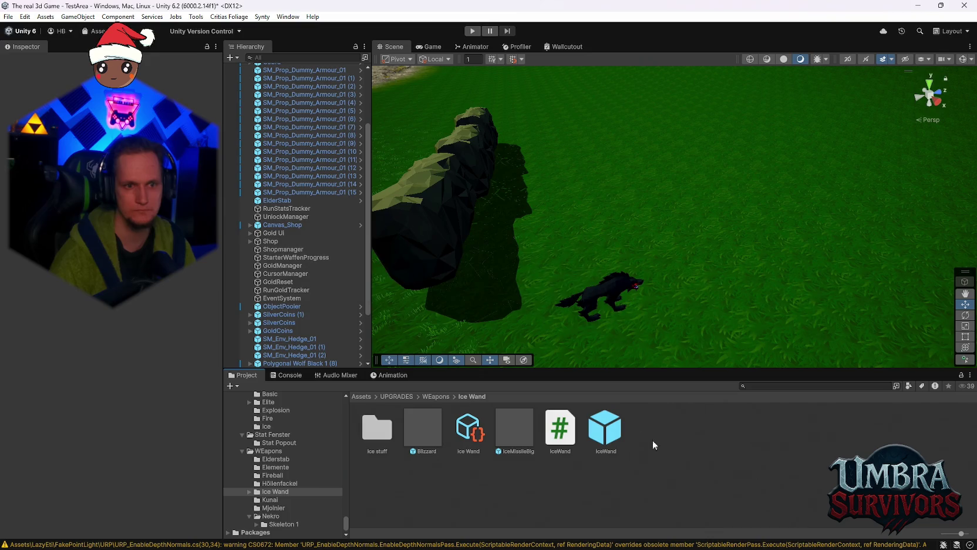
- Show the Console and select the IceWand.cs error to read its details
left_click(279, 376)
left_click(367, 408)
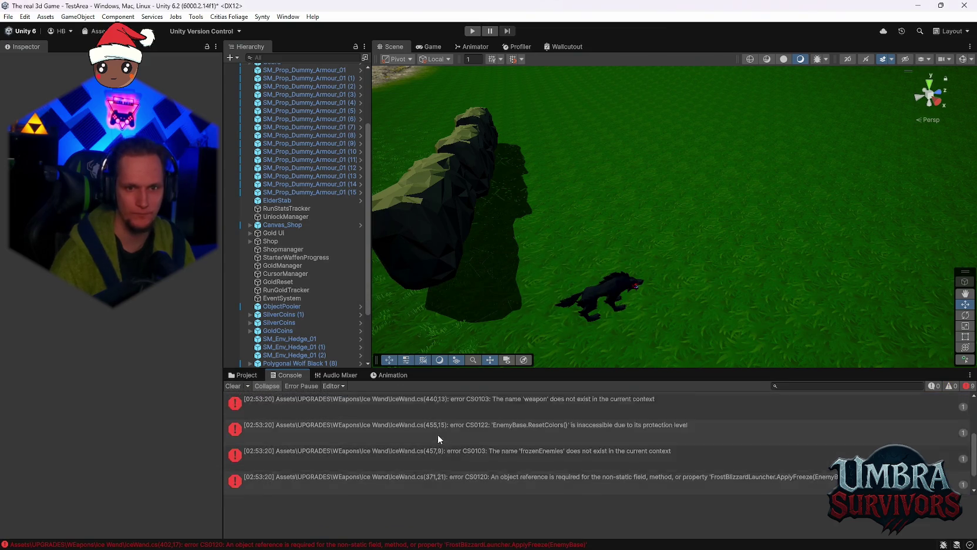
- Reload the edited scripts and read the last IceWand.cs error about missing FreezeEmissionColor
scroll(437, 433, "up", 2)
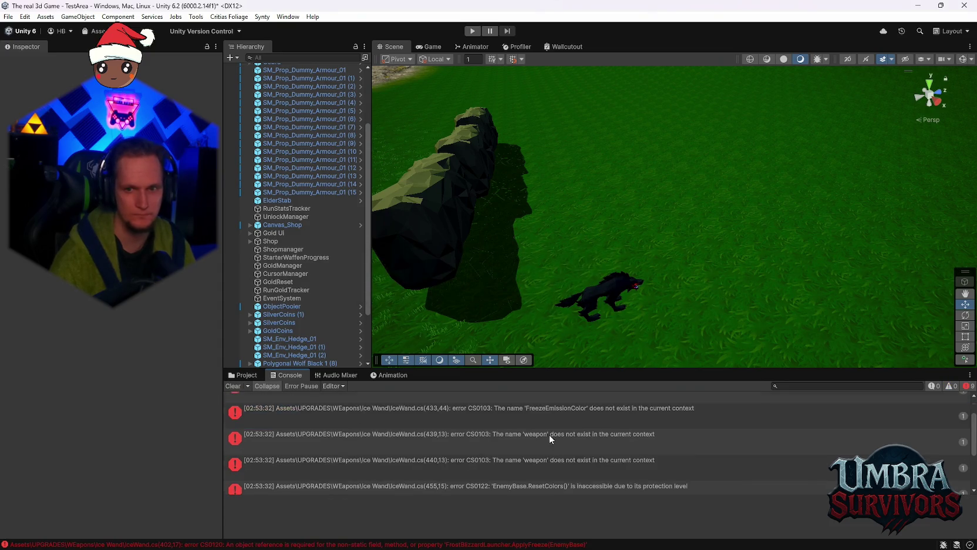
scroll(516, 410, "down", 3)
key("ctrl+a")
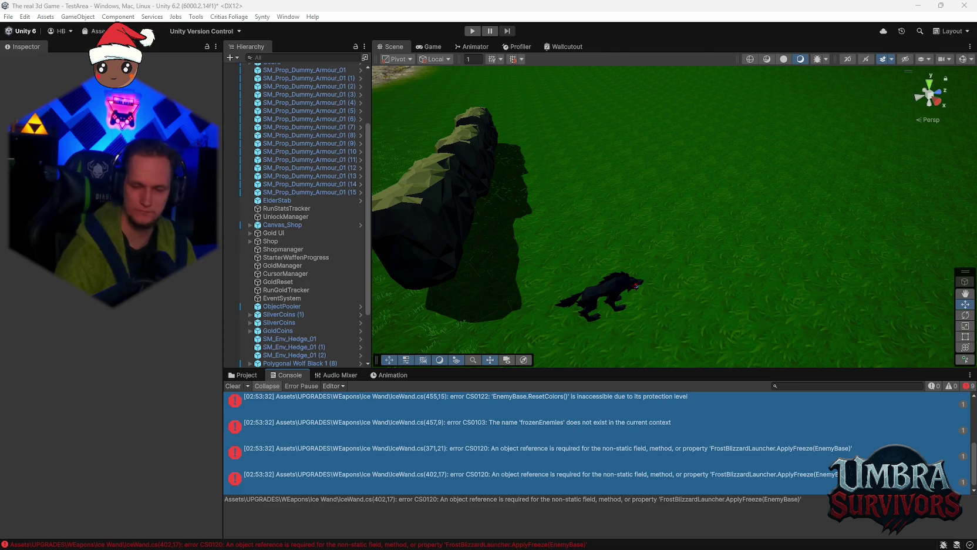
scroll(734, 457, "down", 1)
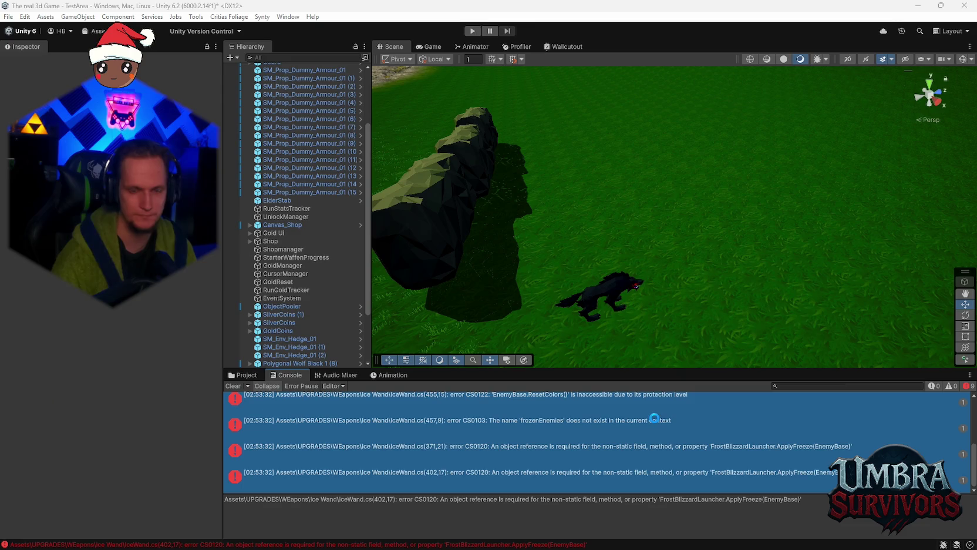
left_click(656, 435)
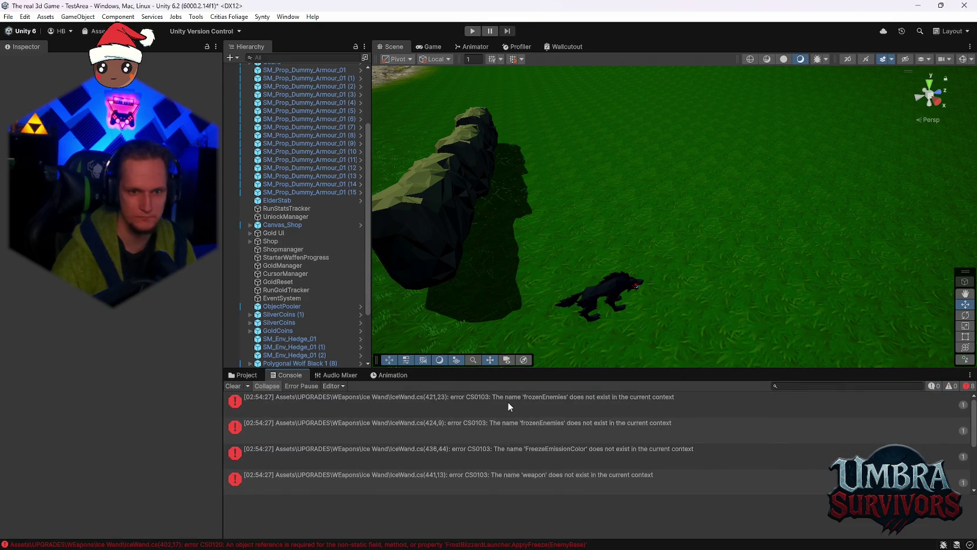
scroll(507, 401, "down", 3)
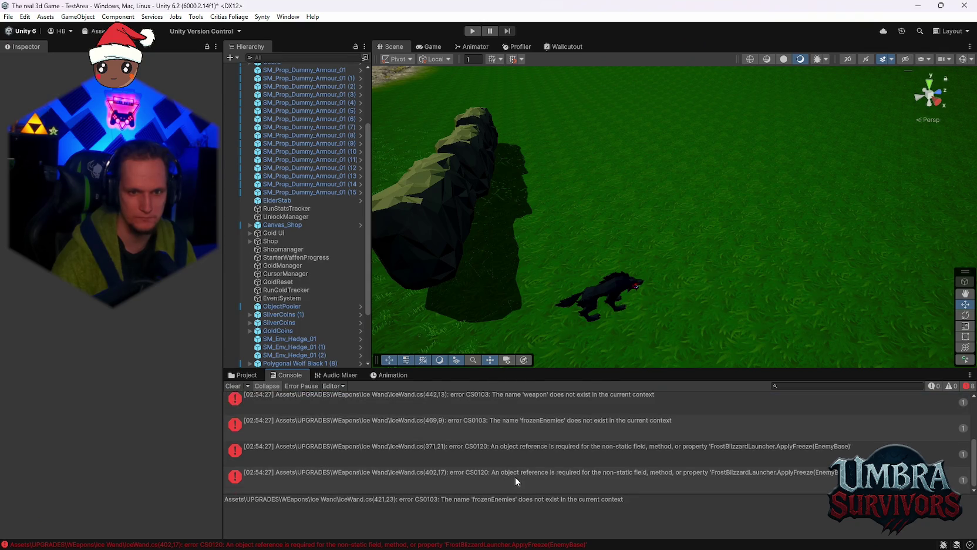
left_click(515, 476)
scroll(516, 474, "up", 2)
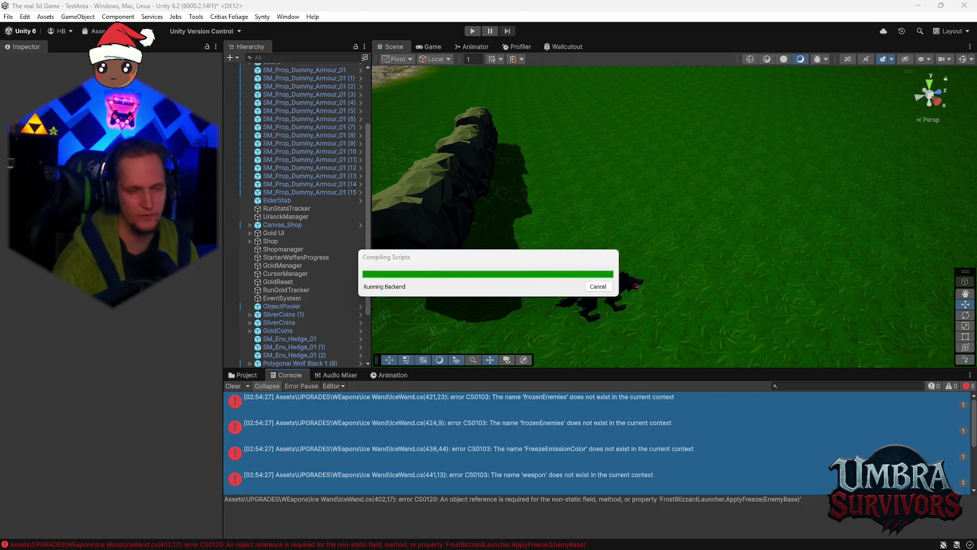
- Clear the old compile errors from the Console and show the Ice Wand folder in the Project panel
left_click(233, 386)
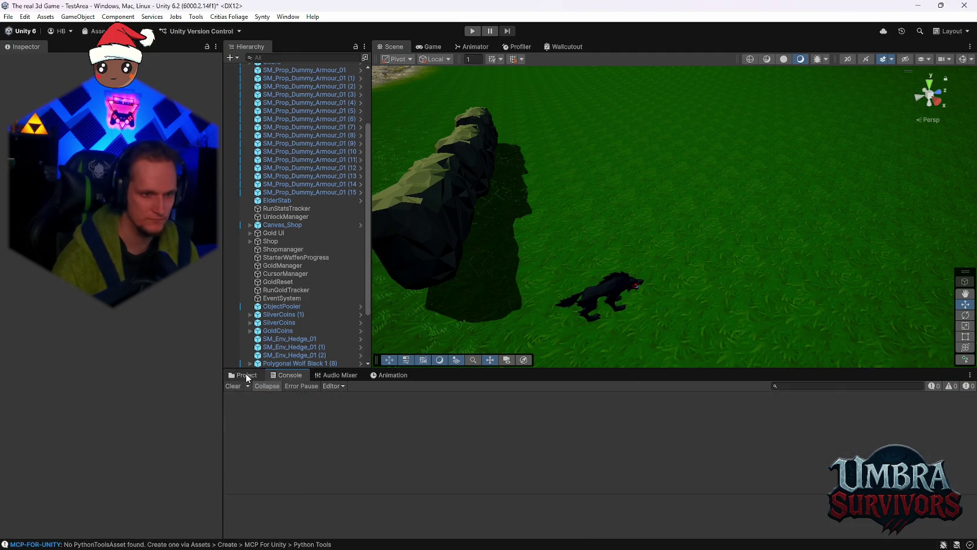
left_click(244, 375)
- Start Play mode, pick IceWand in the shop, and close the shop book
key("ctrl+p")
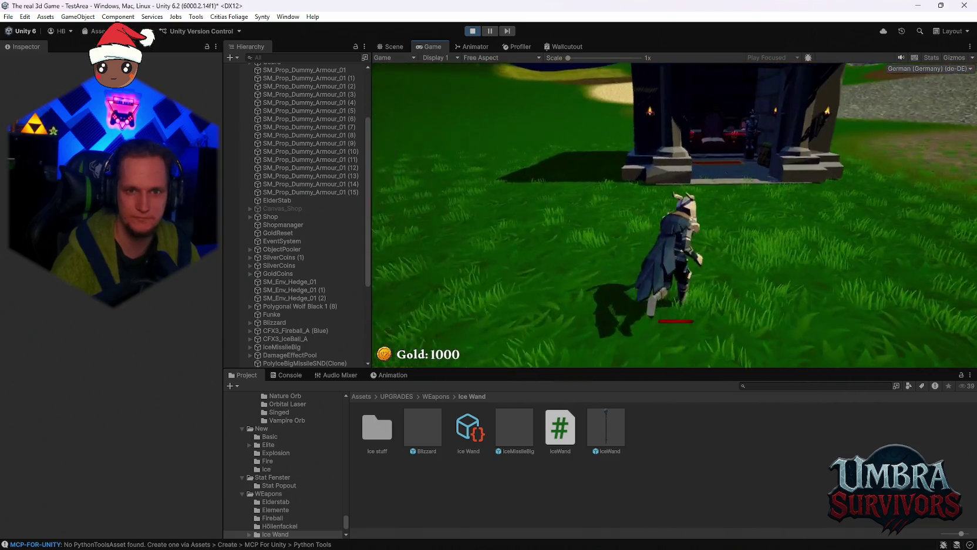
key("space")
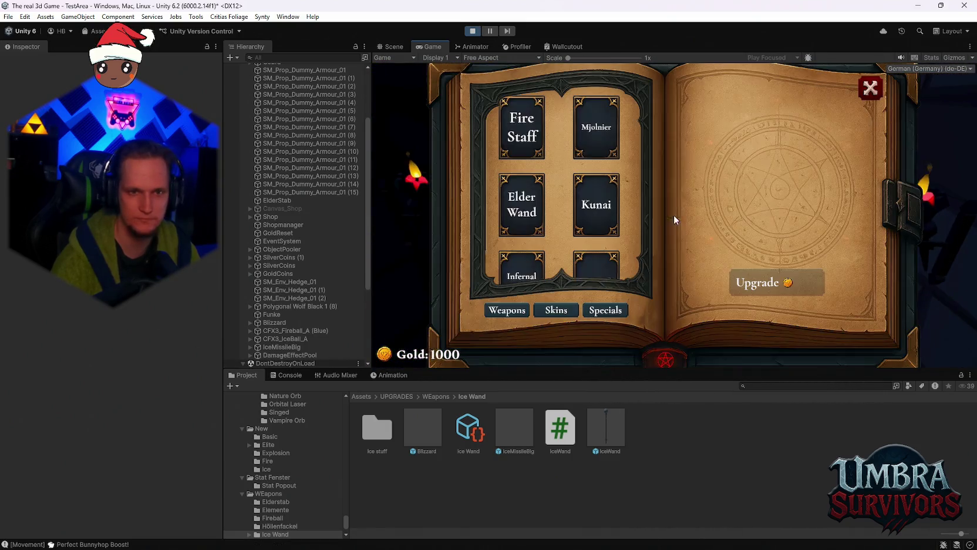
scroll(530, 183, "down", 2)
left_click(596, 251)
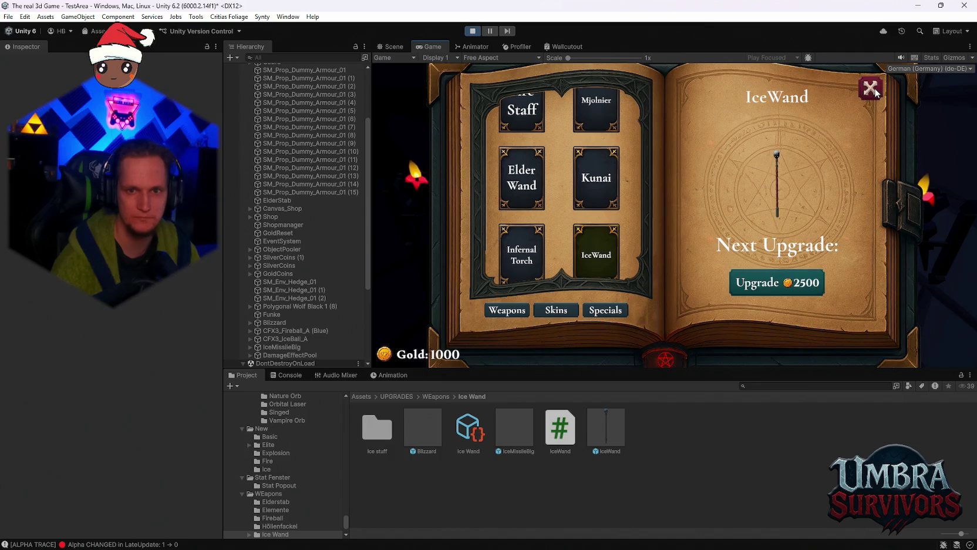
left_click(871, 93)
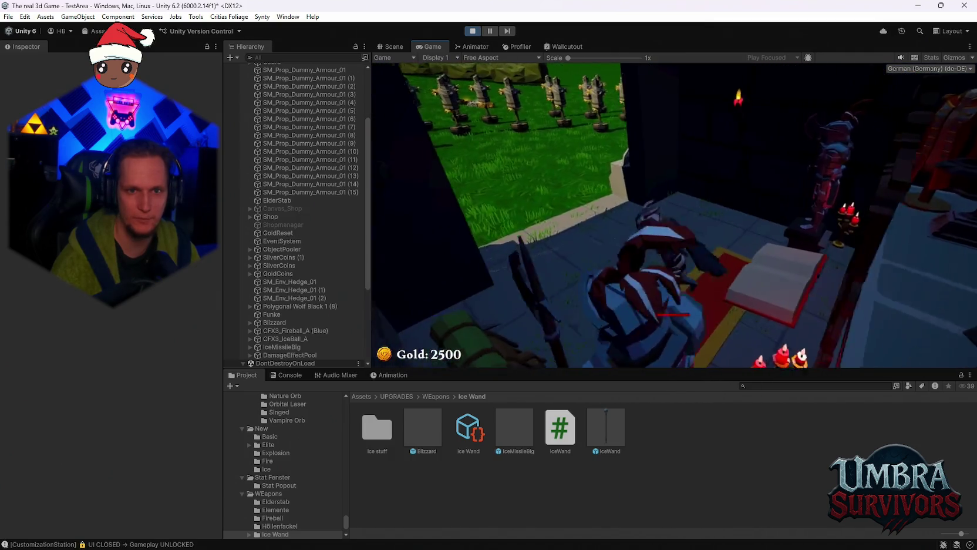
- Run the player among the training dummies so the Ice Wand blizzard damages them
key("s")
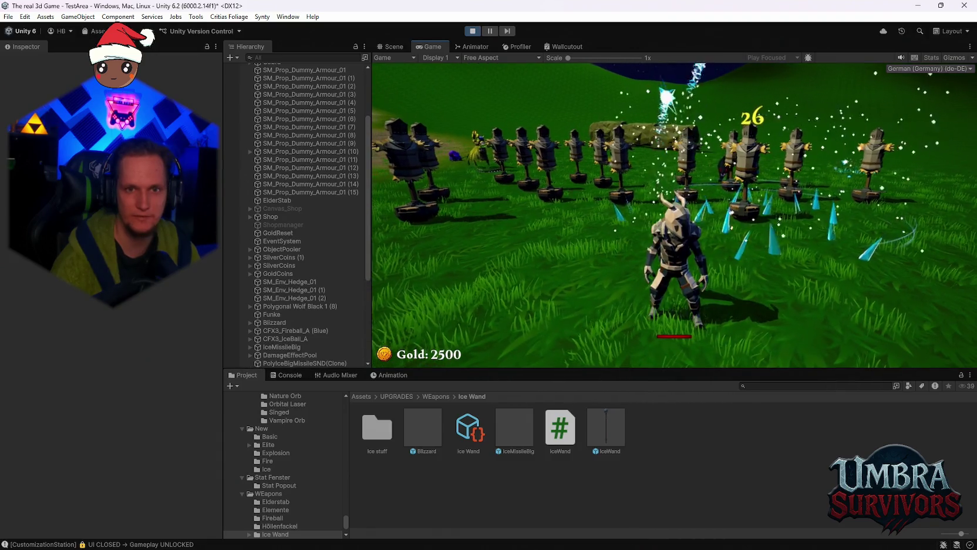
key("a")
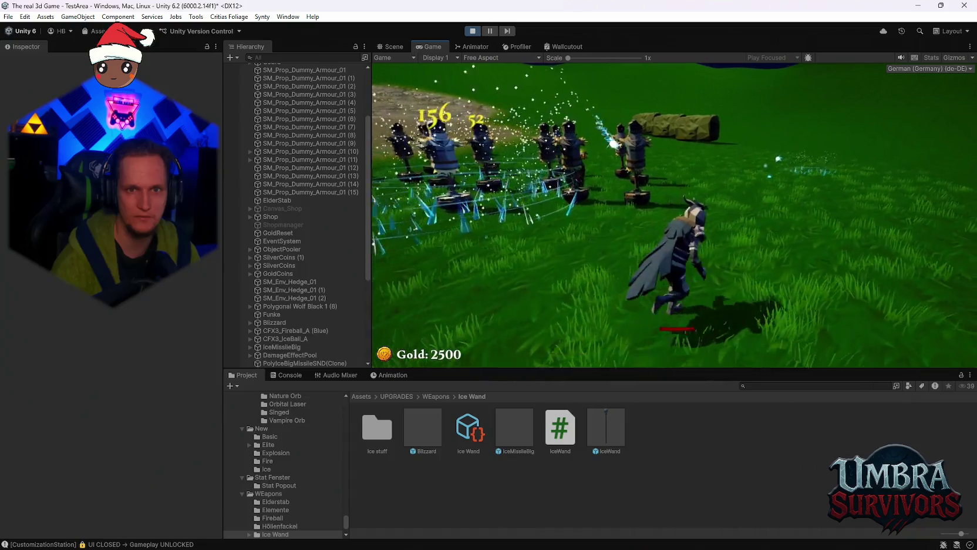
key("w")
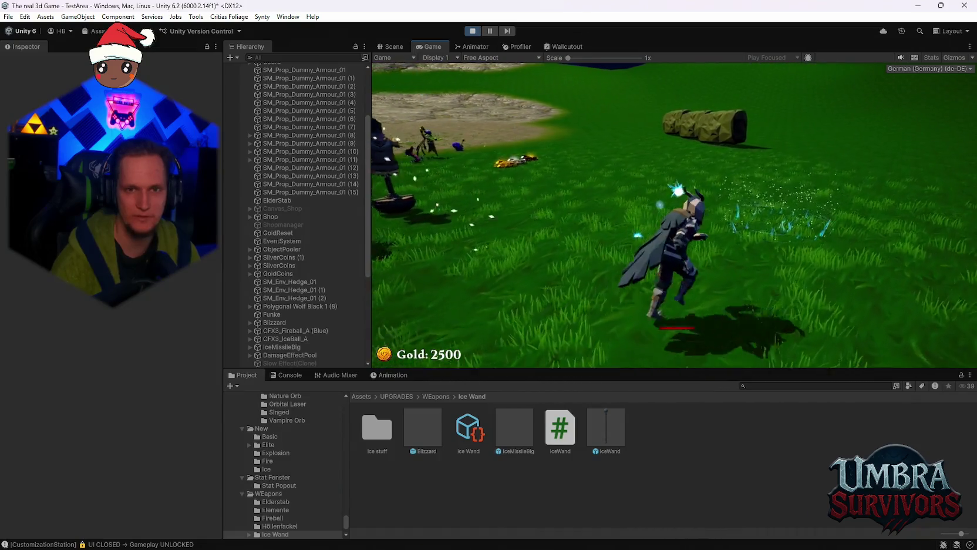
key("d")
key("a")
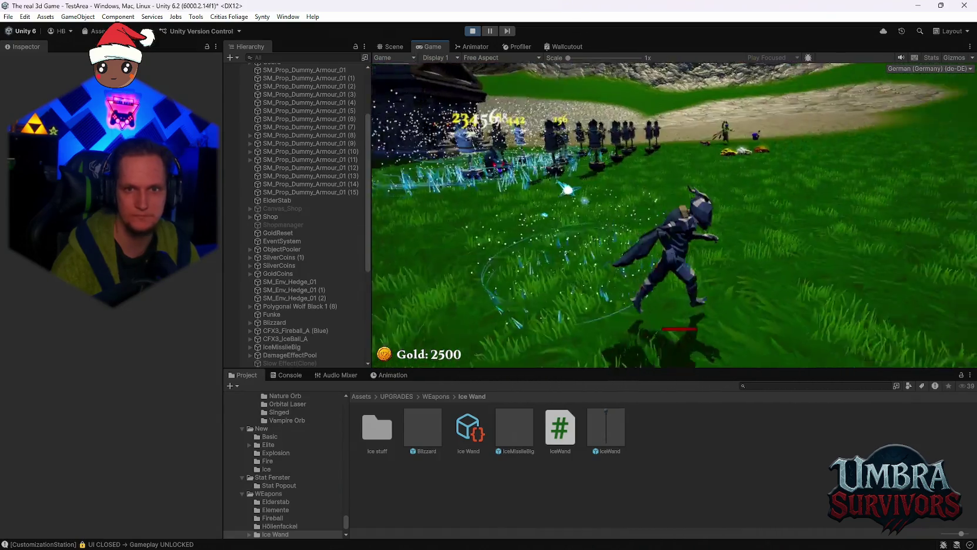
key("w")
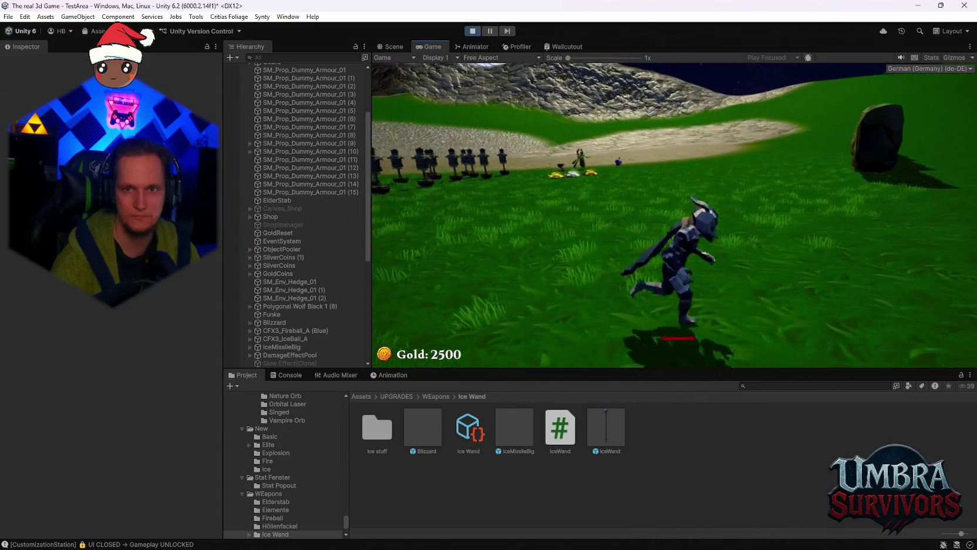
key("w")
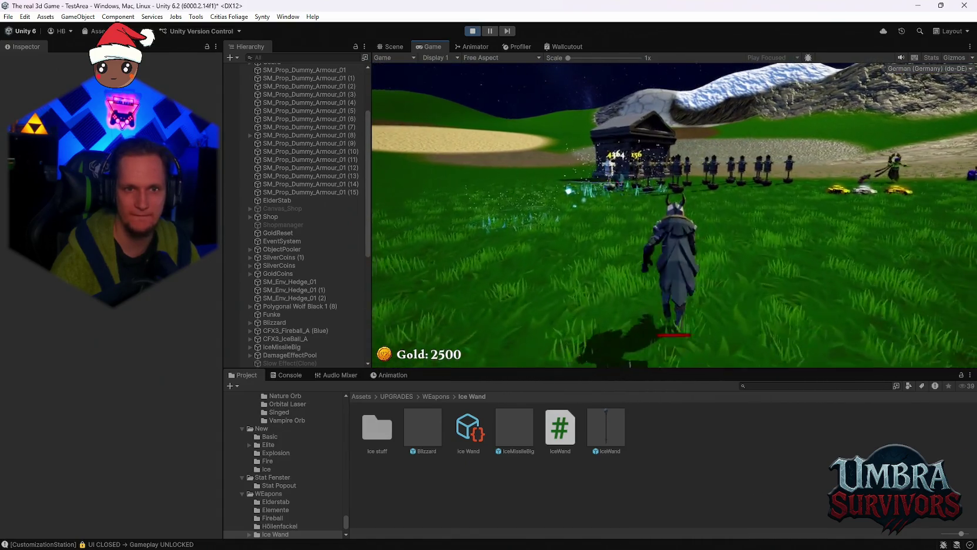
key("w")
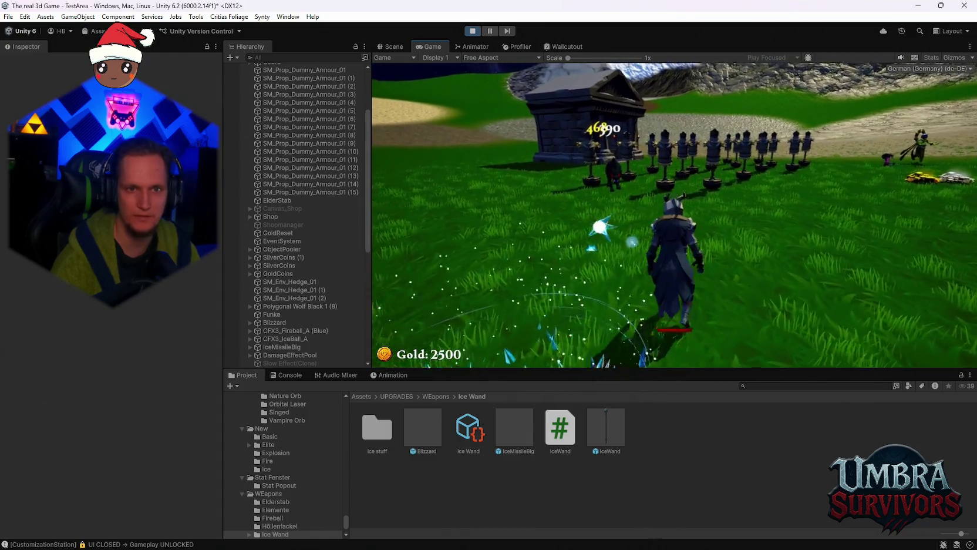
key("w")
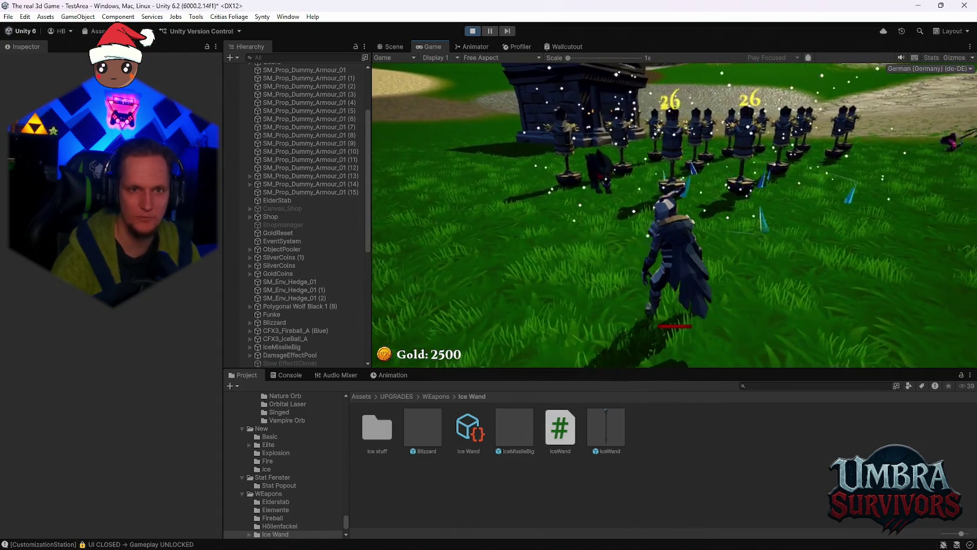
key("w")
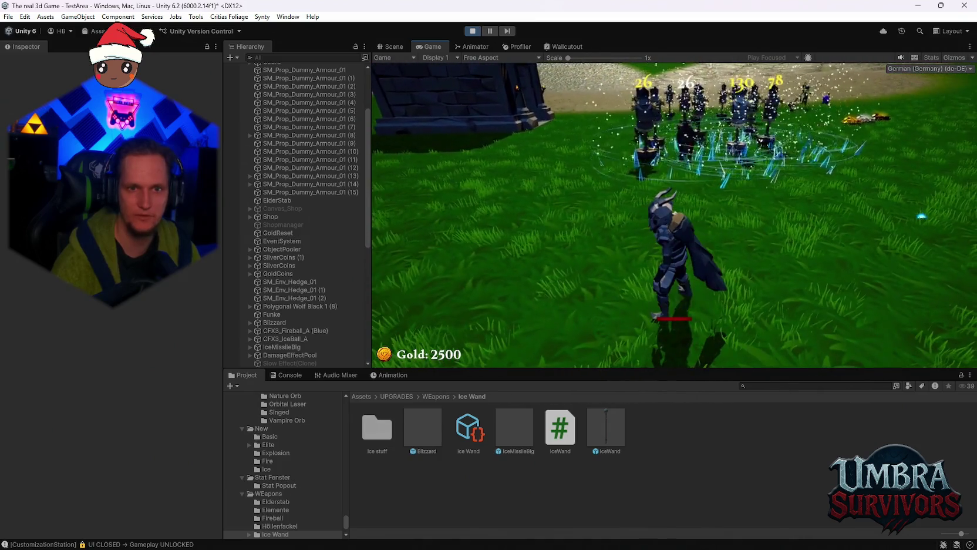
key("w")
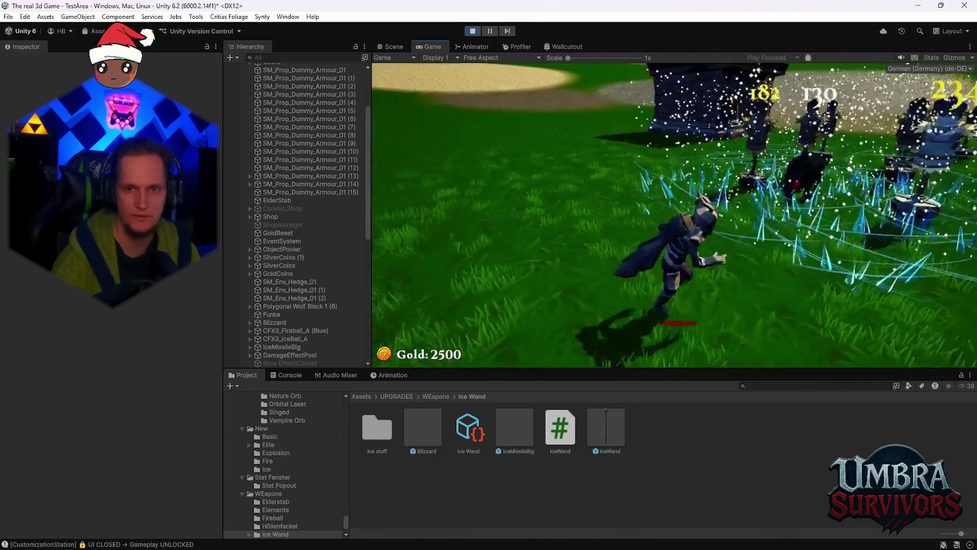
key("s")
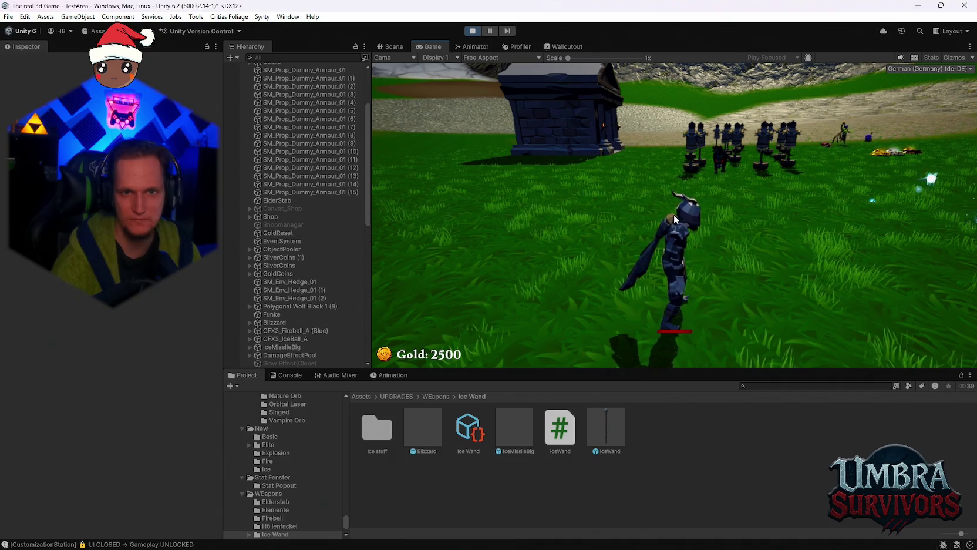
- Tilt the game camera up, turn back toward the dummies, and stop Play mode
mouse_move(673, 214)
left_mouse_down()
mouse_move(712, 178)
mouse_move(669, 204)
left_mouse_up()
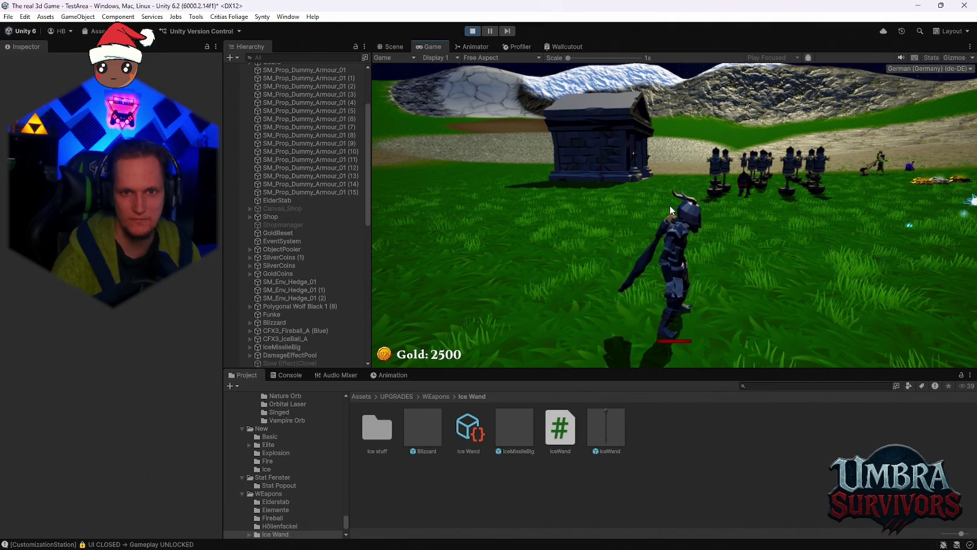
left_click(670, 204)
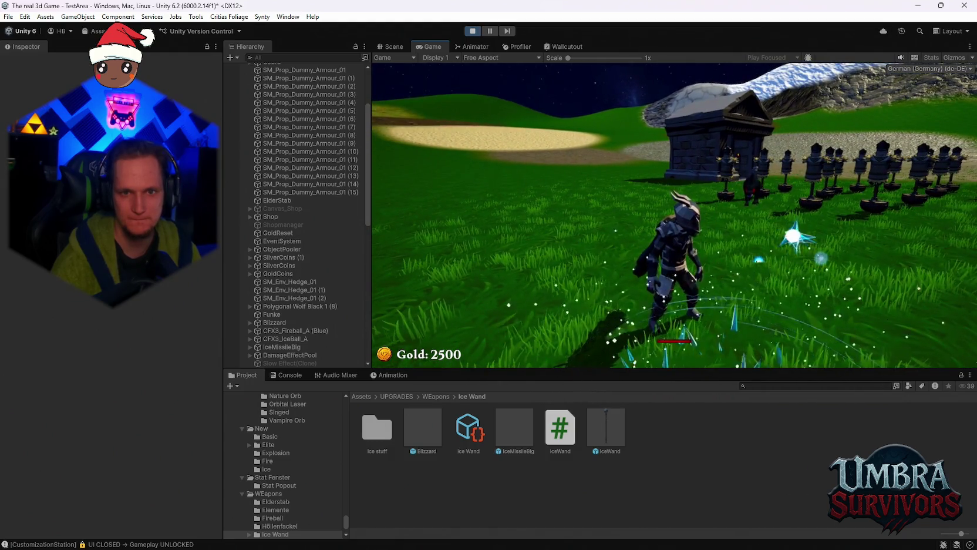
key("d")
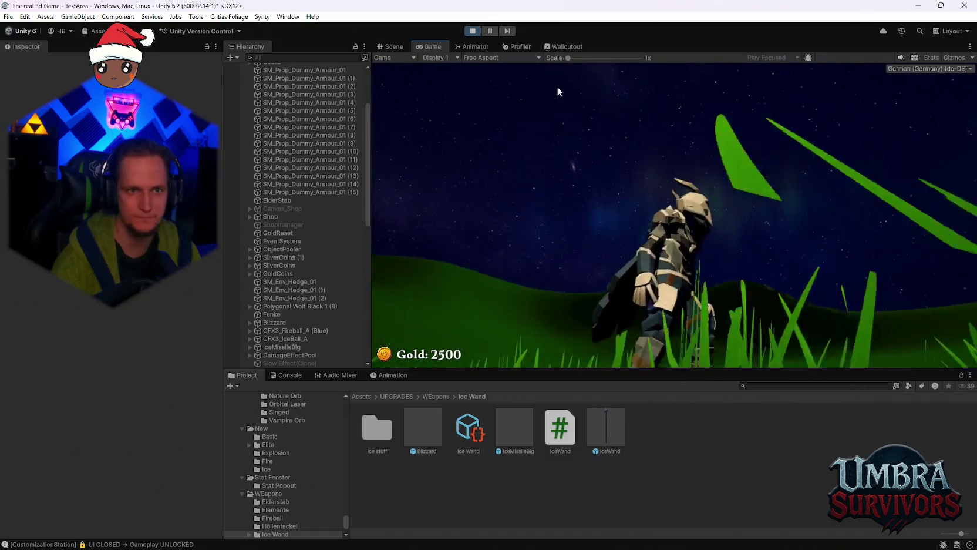
key("ctrl+p")
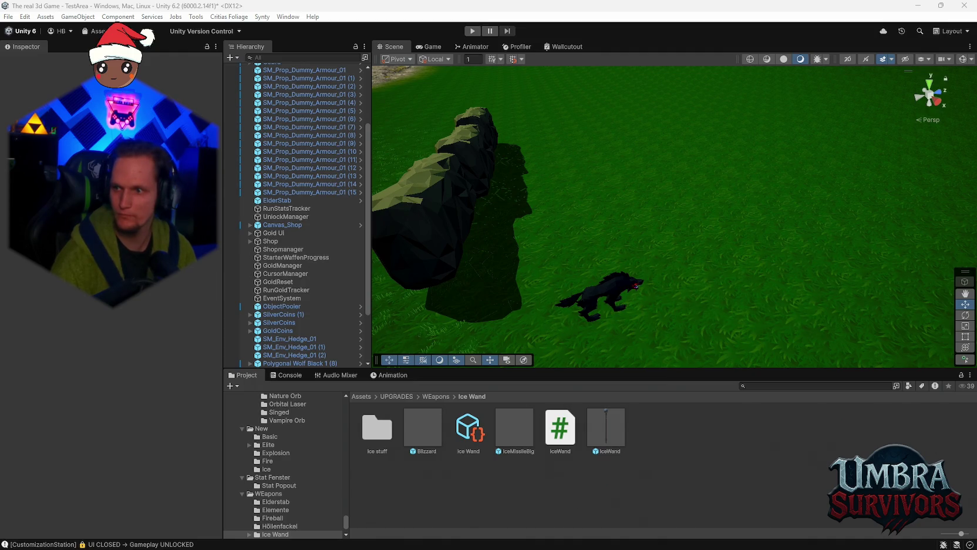
- Return focus to the editor so the edited IceWand.cs recompiles
left_click(721, 473)
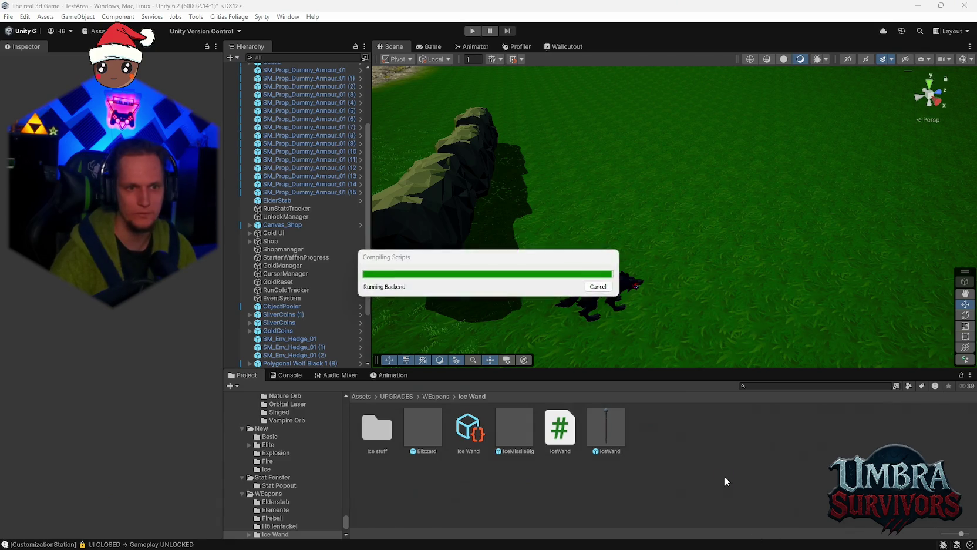
- Inspect the IceWand.cs compile error in the Console, recheck it after the fix, then clear messages
left_click(282, 376)
left_click(317, 399)
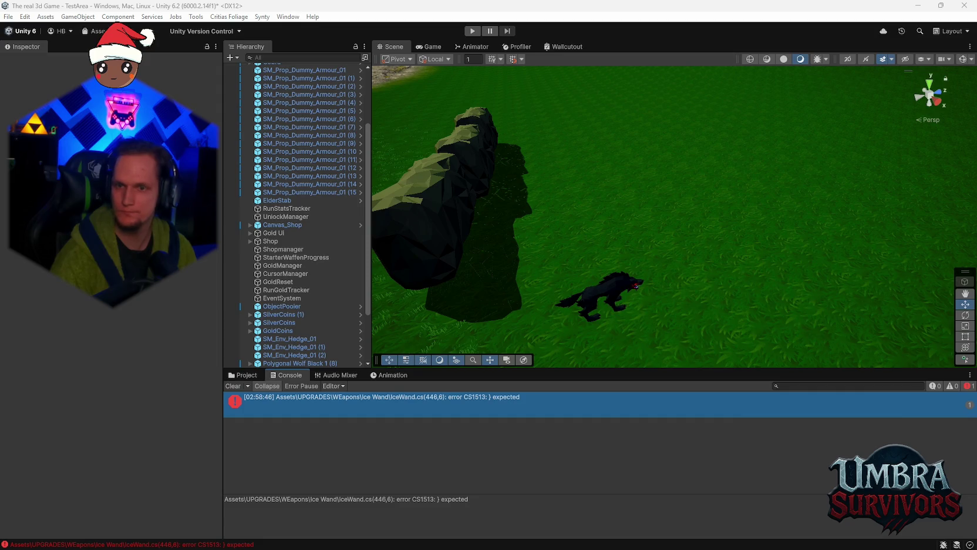
left_click(704, 393)
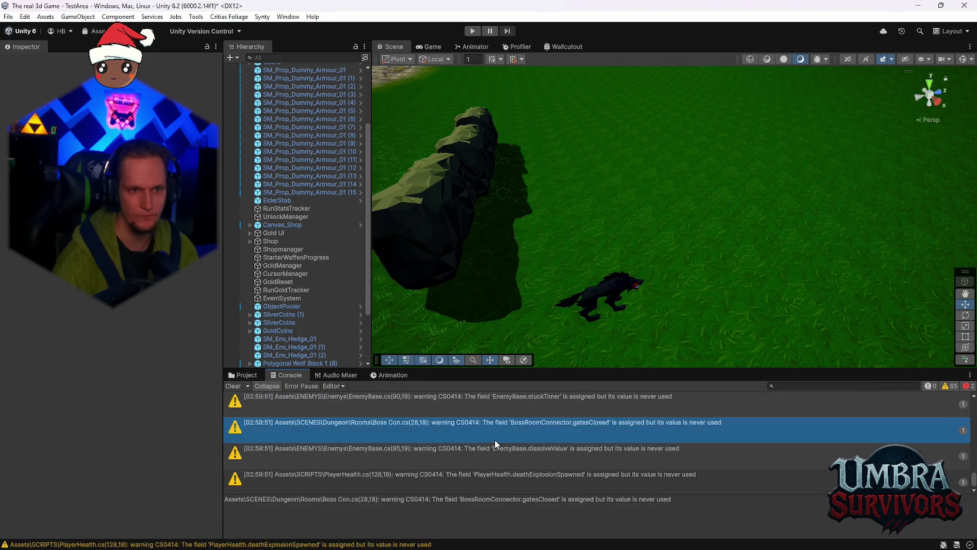
left_click(232, 386)
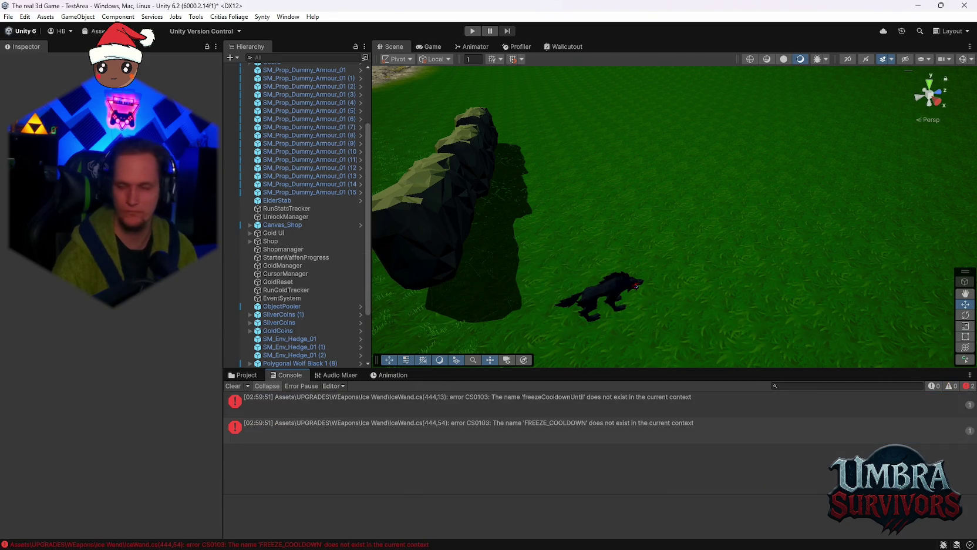
- Select the wolf enemy and look through its settings
left_click(599, 297)
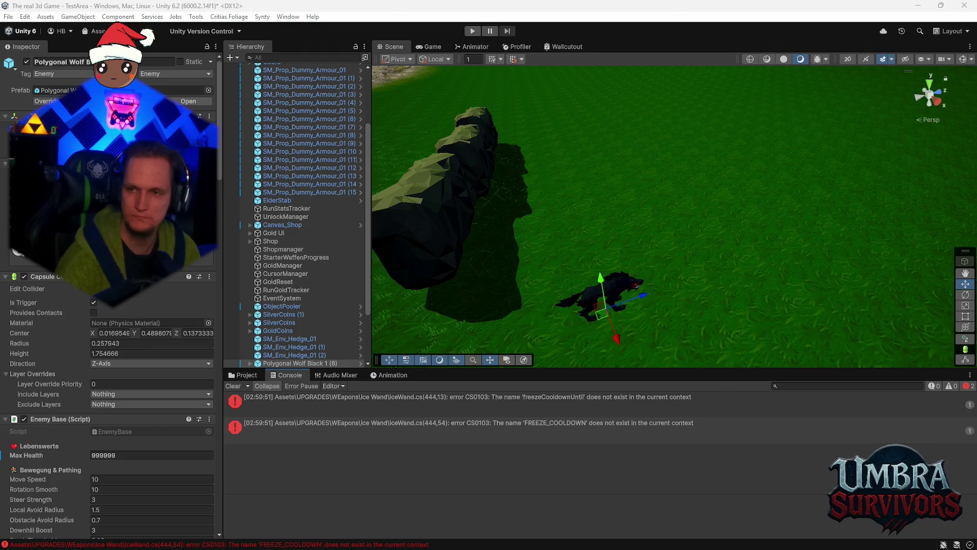
scroll(308, 293, "down", 4)
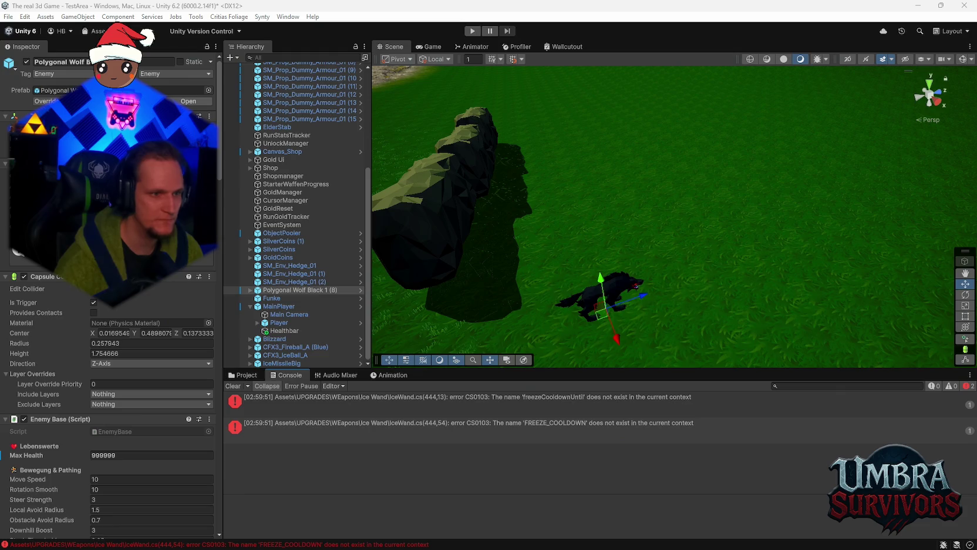
scroll(166, 342, "down", 10)
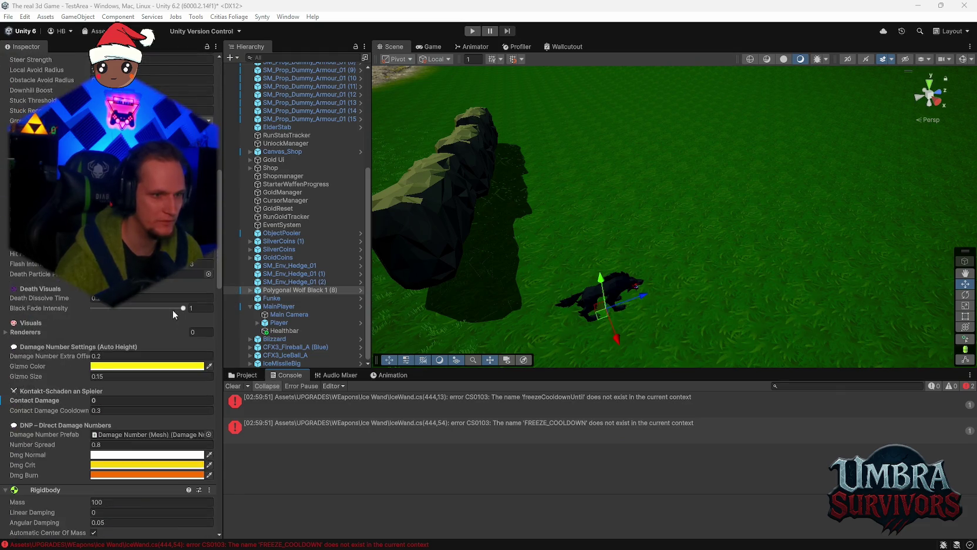
scroll(167, 343, "up", 6)
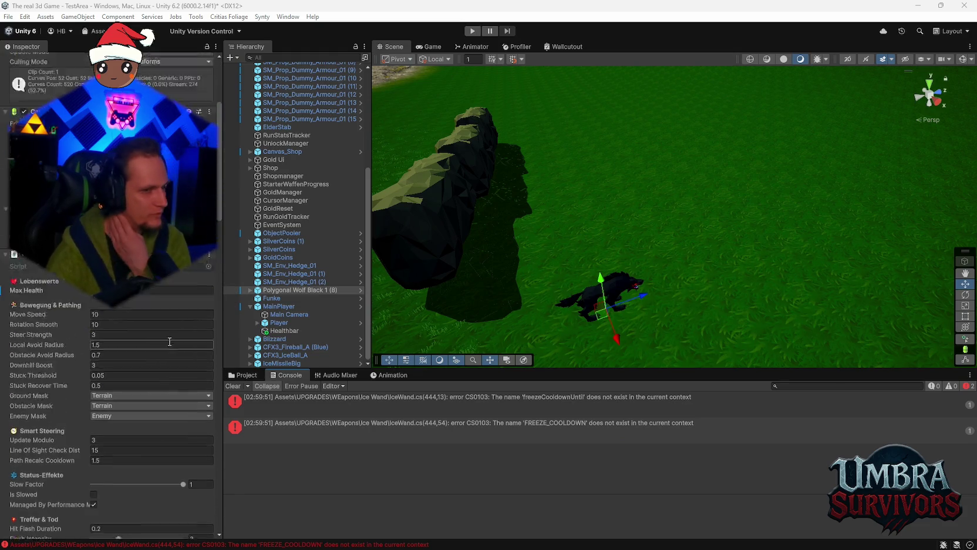
scroll(159, 338, "up", 6)
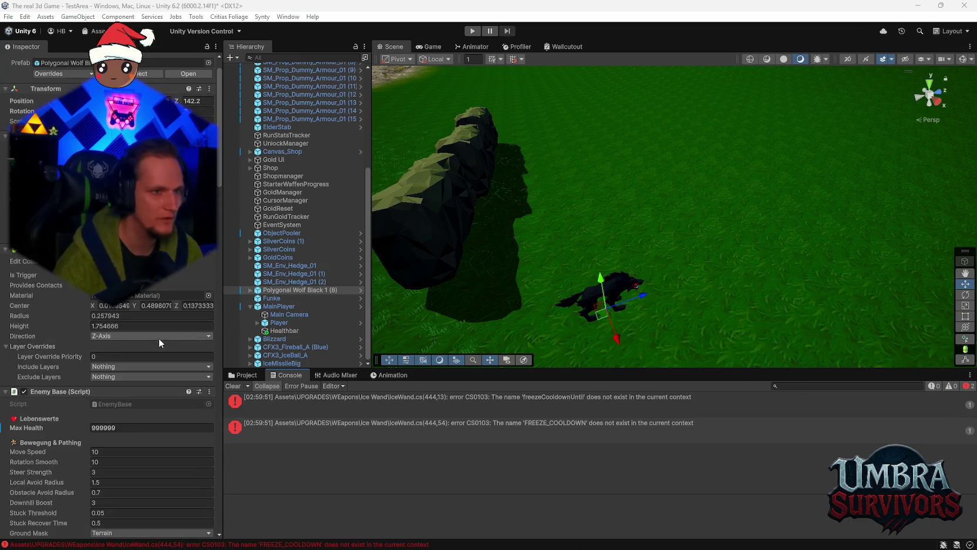
scroll(157, 345, "down", 10)
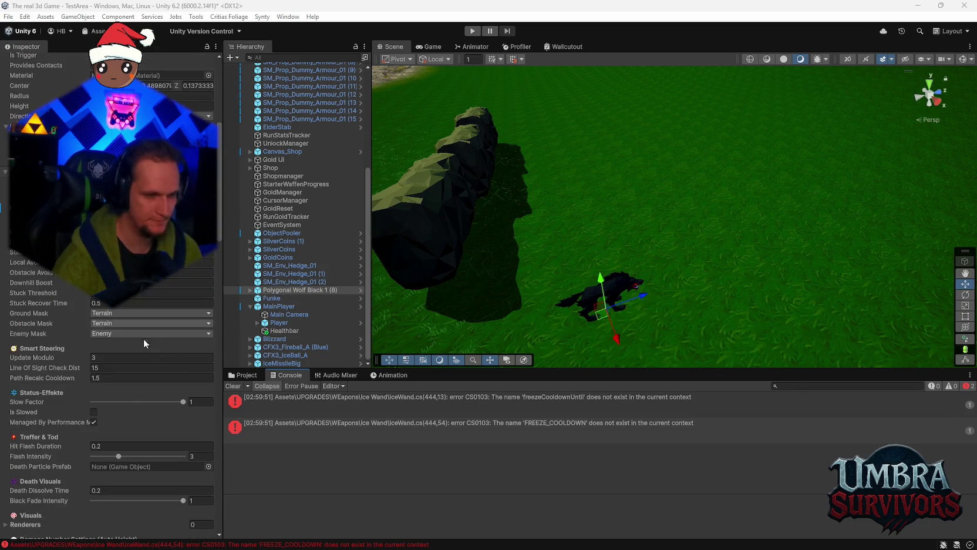
scroll(157, 352, "down", 15)
scroll(158, 369, "up", 12)
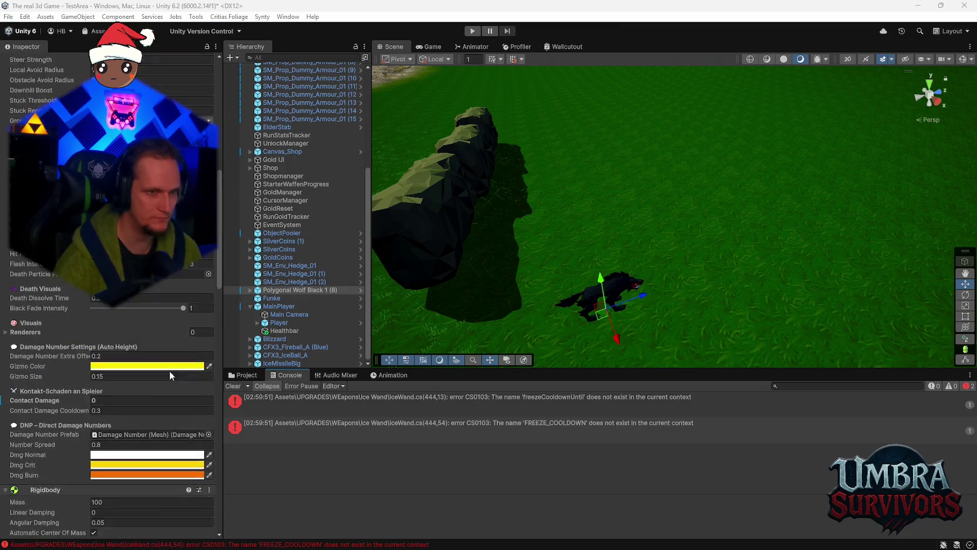
- Expand Polygonal Wolf Black 1 (8), select its Polygonal Wolf mesh, and ping its material
left_click(251, 290)
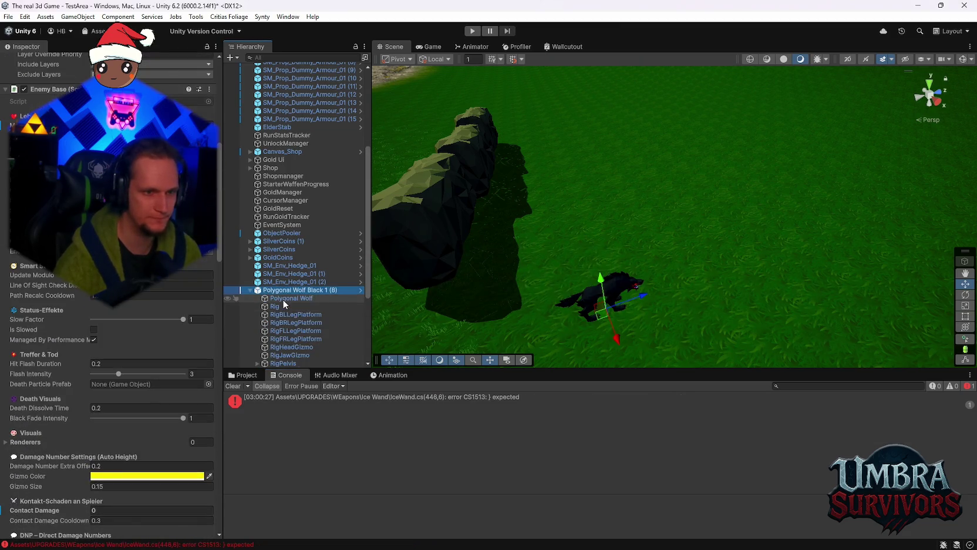
left_click(283, 298)
scroll(160, 317, "up", 1)
left_click(147, 203)
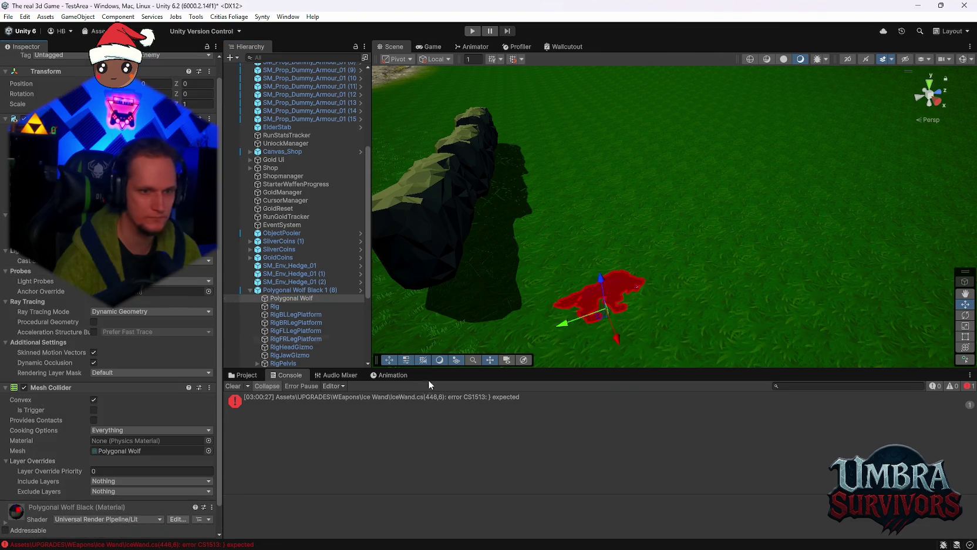
- Lighten the red colour of the Polygonal Wolf Black material
left_click(422, 427)
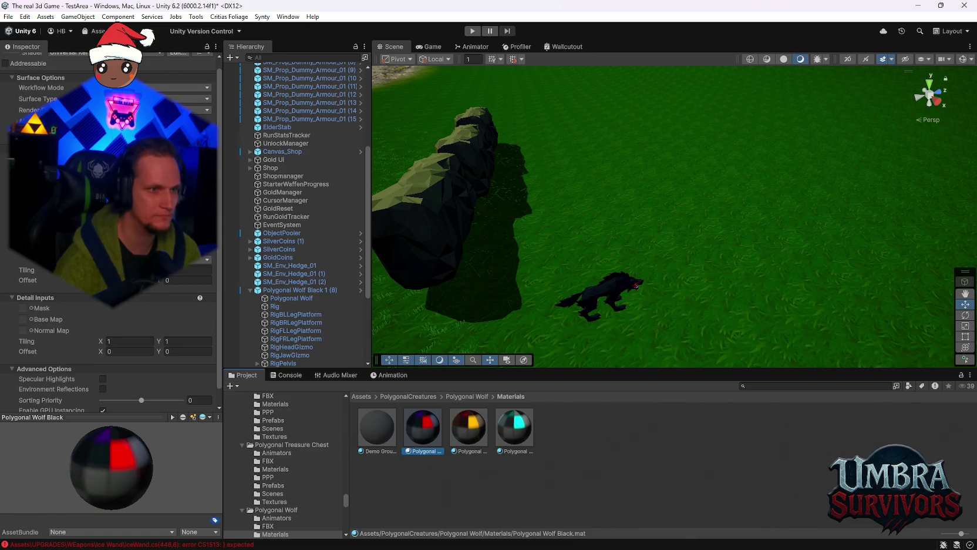
left_click(193, 159)
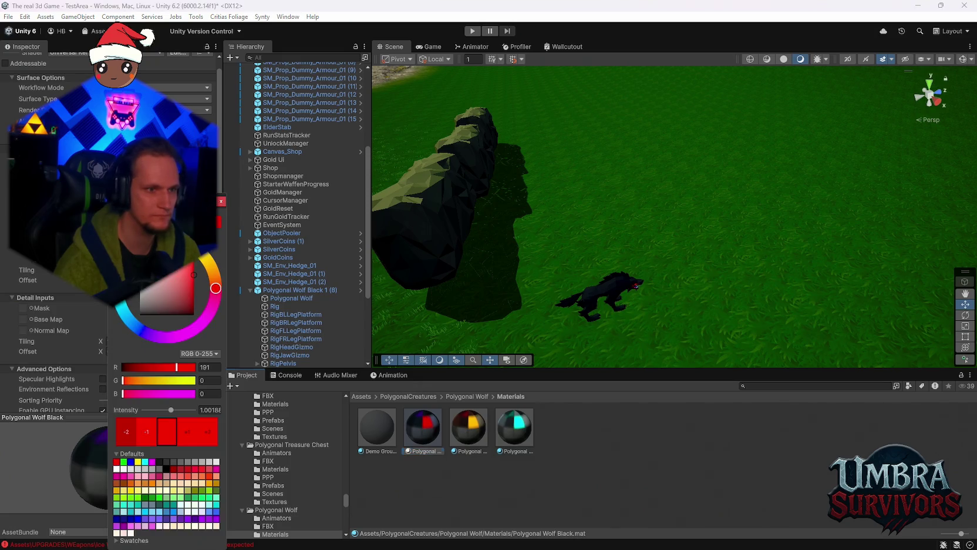
left_click_drag(172, 291, 171, 276)
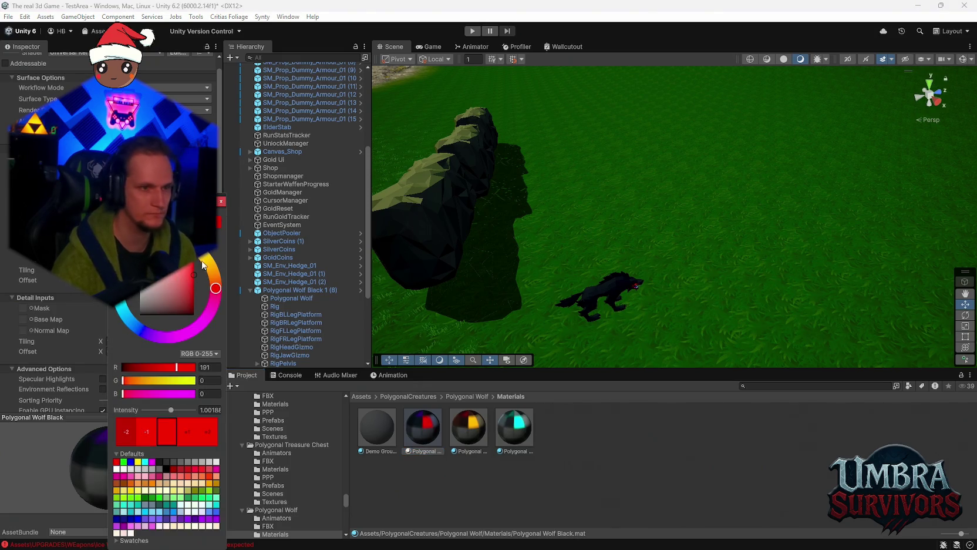
key("Escape")
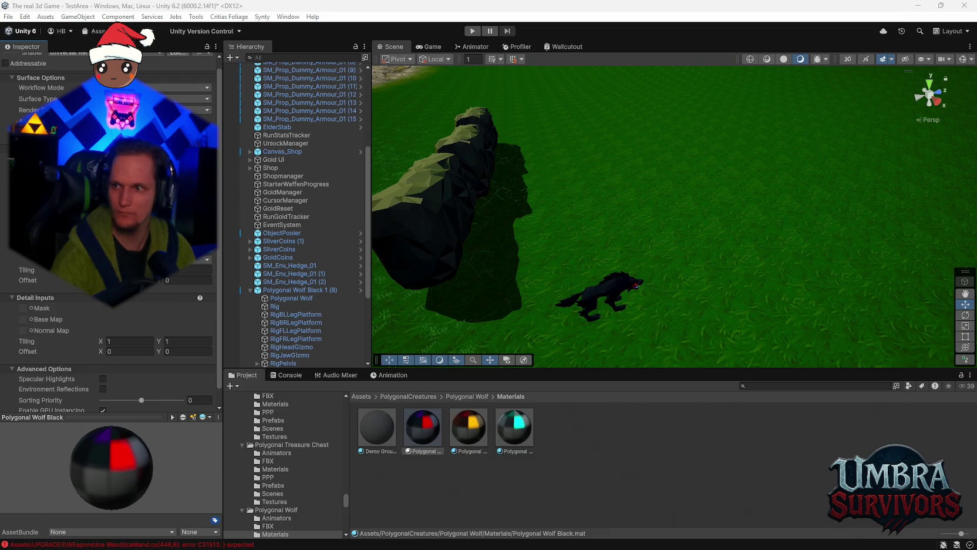
- Read the CS1513 error in the Console, then return to the editor to recompile the fix
left_click(631, 453)
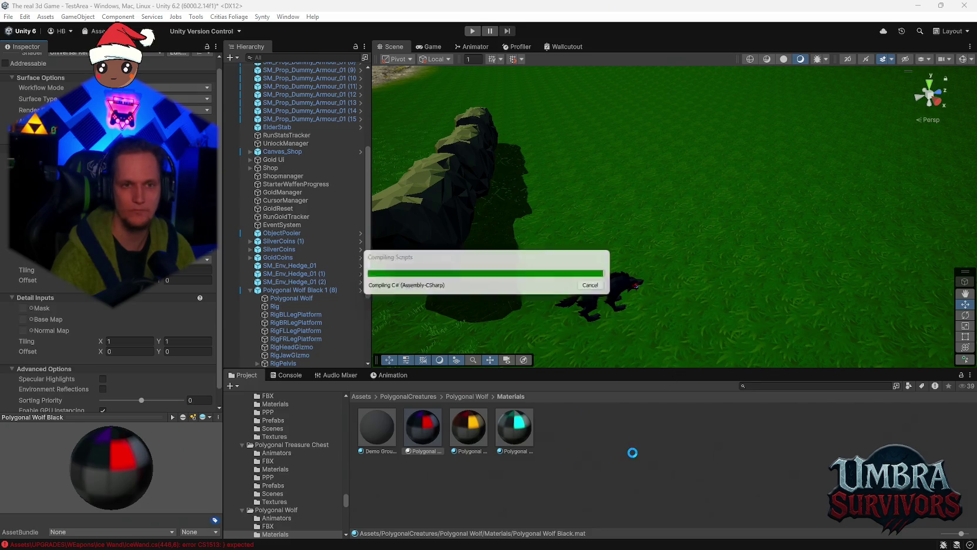
left_click(290, 378)
left_click(306, 404)
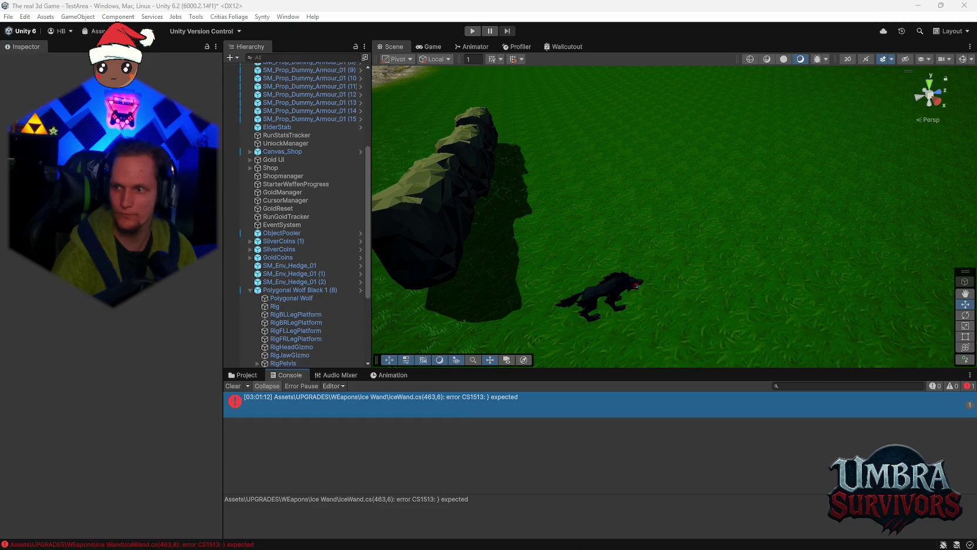
left_click(465, 501)
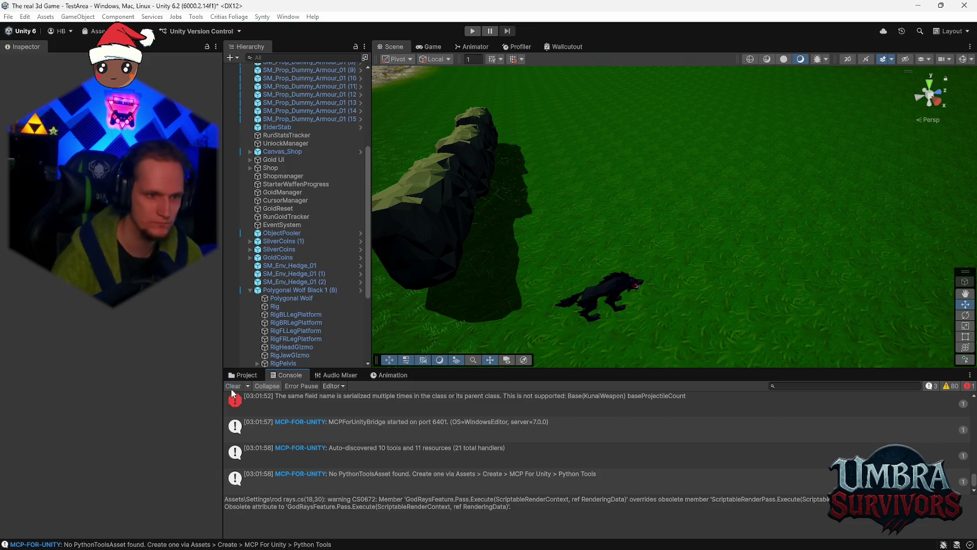
- Clear all Console messages so every count reads zero
left_click(233, 386)
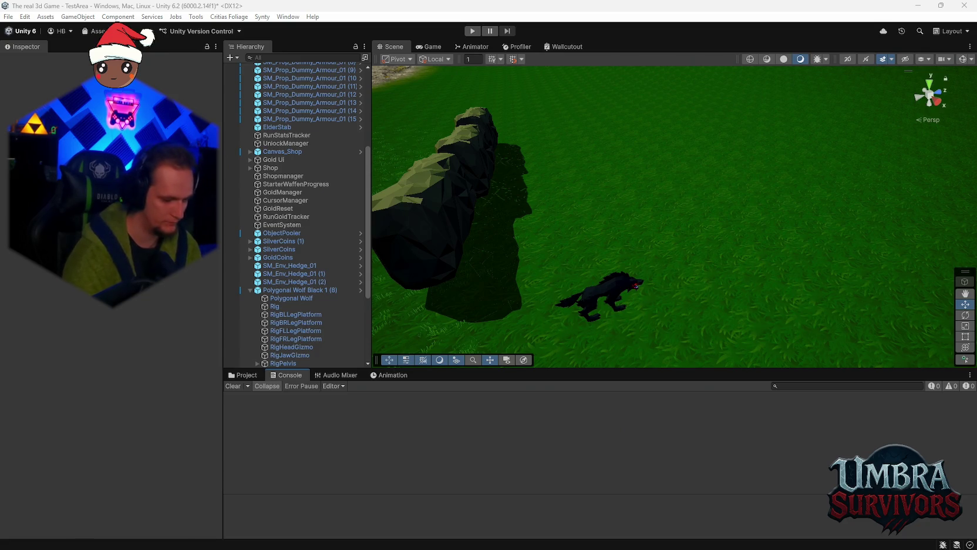
- Enter Play mode, walk into the shop, equip the Ice Wand and close the shop
key("ctrl+p")
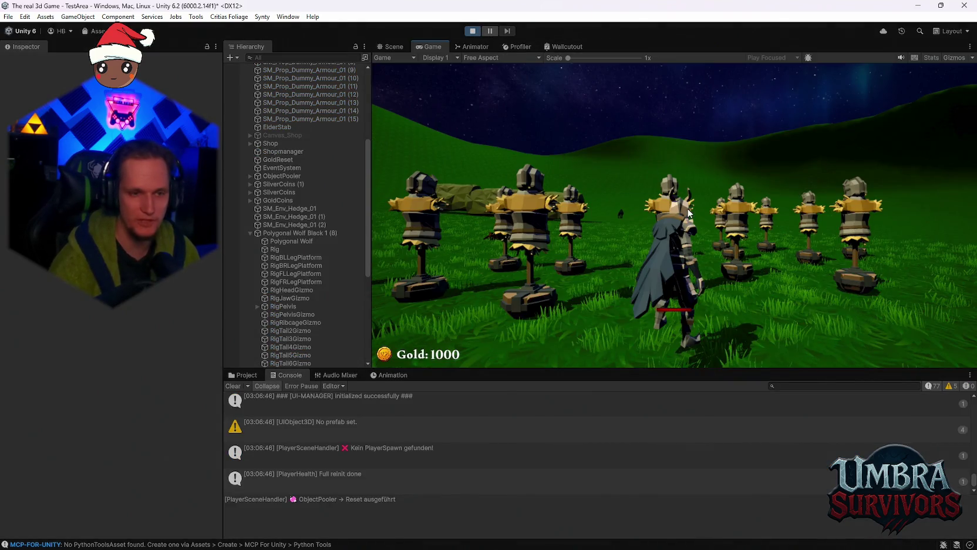
left_click(684, 224)
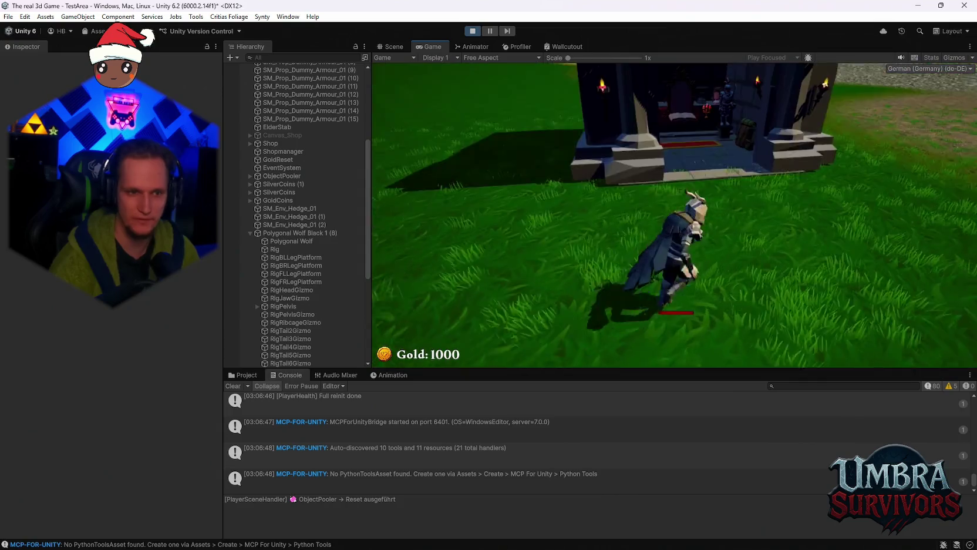
key("w")
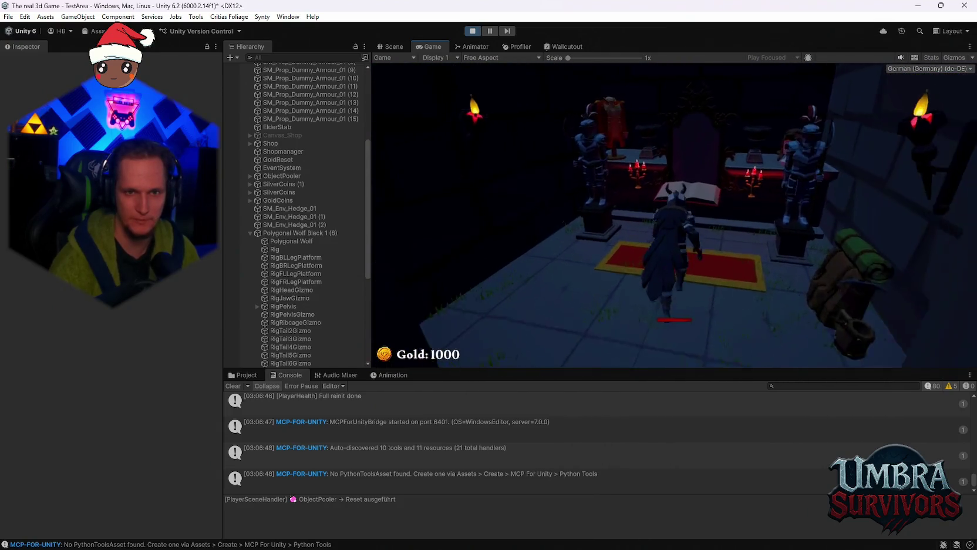
left_click(583, 252)
key("Escape")
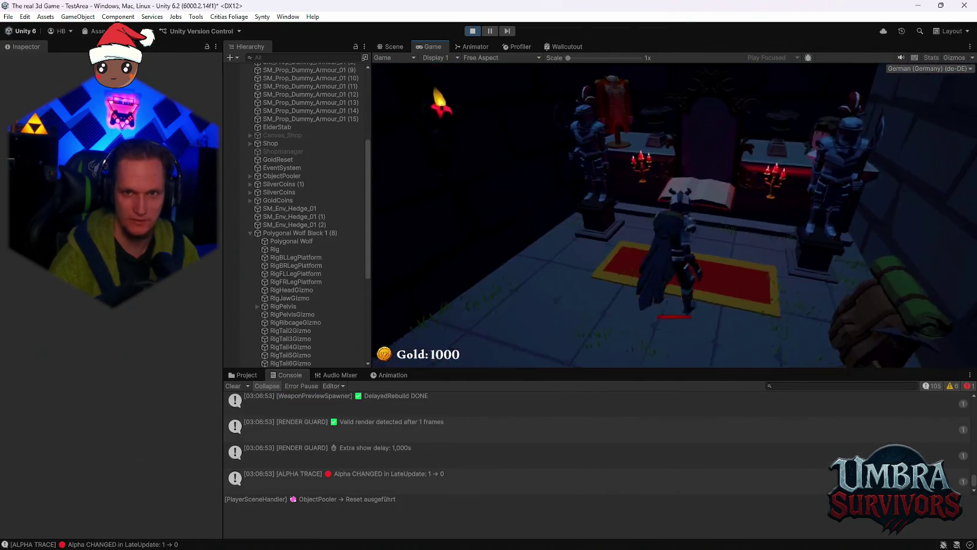
- Run around the training dummies and the wolf while the blizzard strikes, then stop Play mode
key("s")
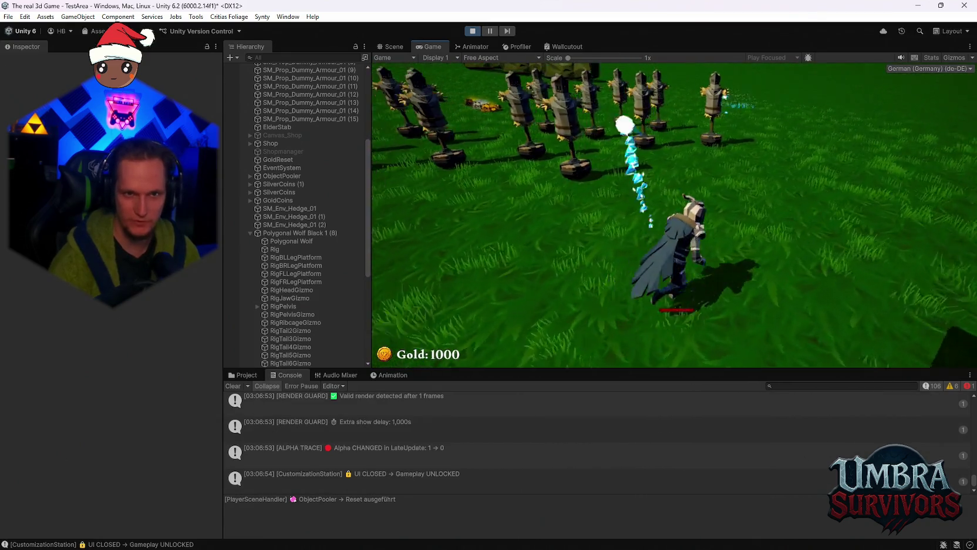
key("s")
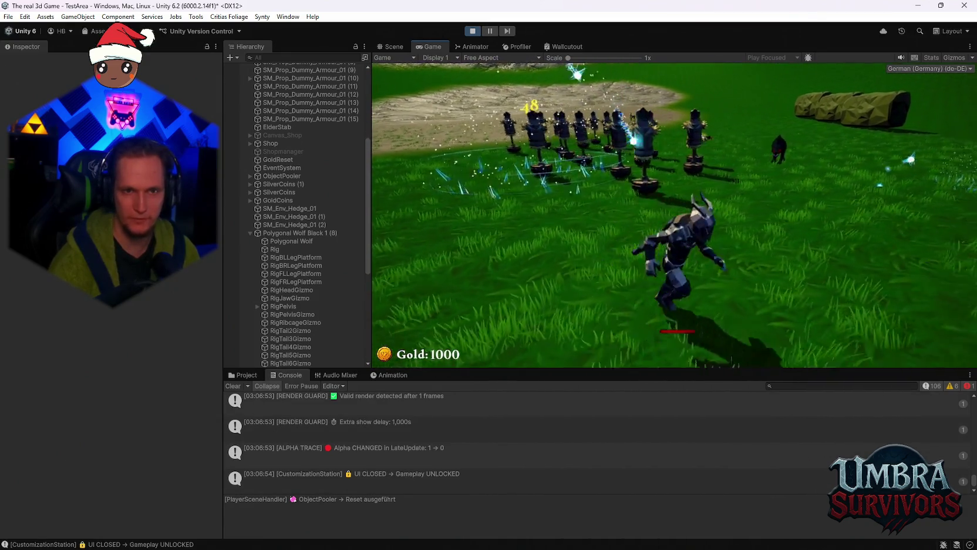
key("w")
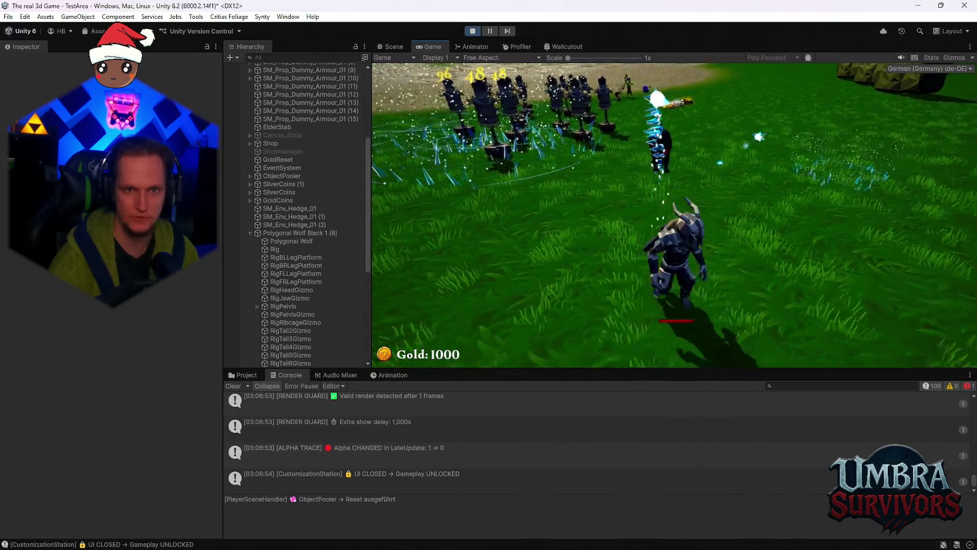
key("s")
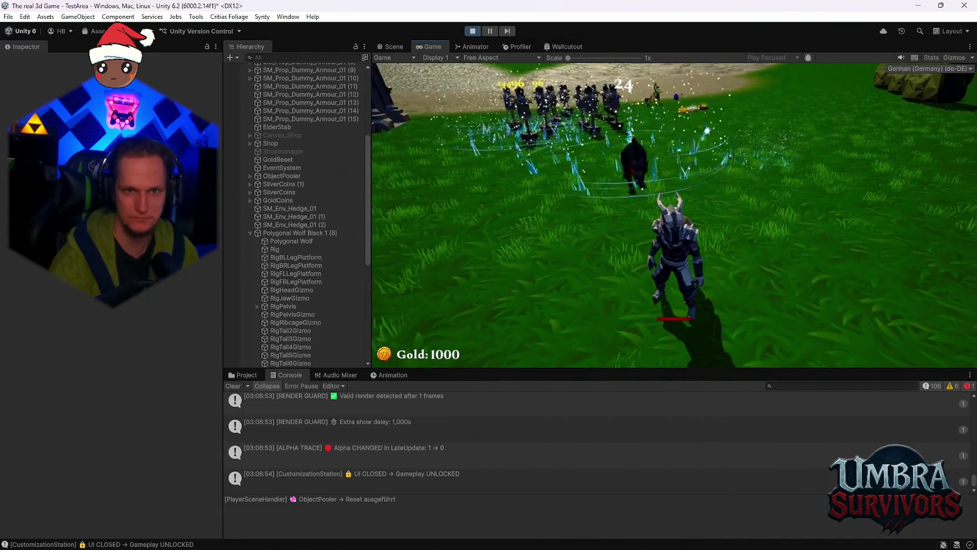
key("d")
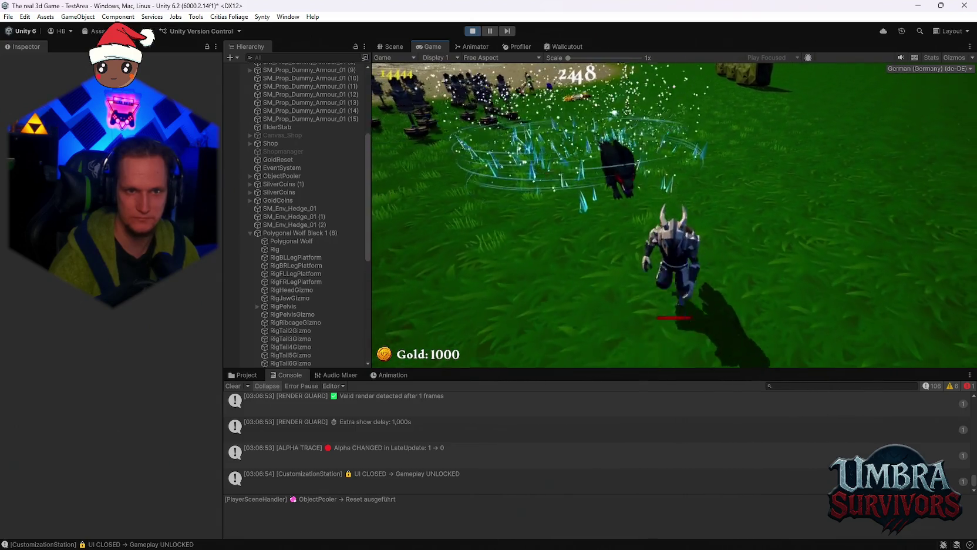
key("a")
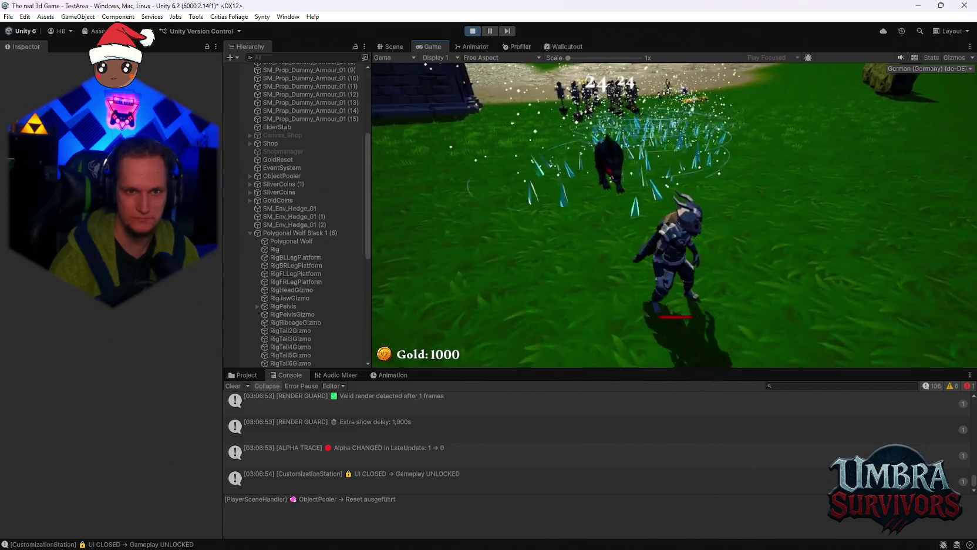
key("a")
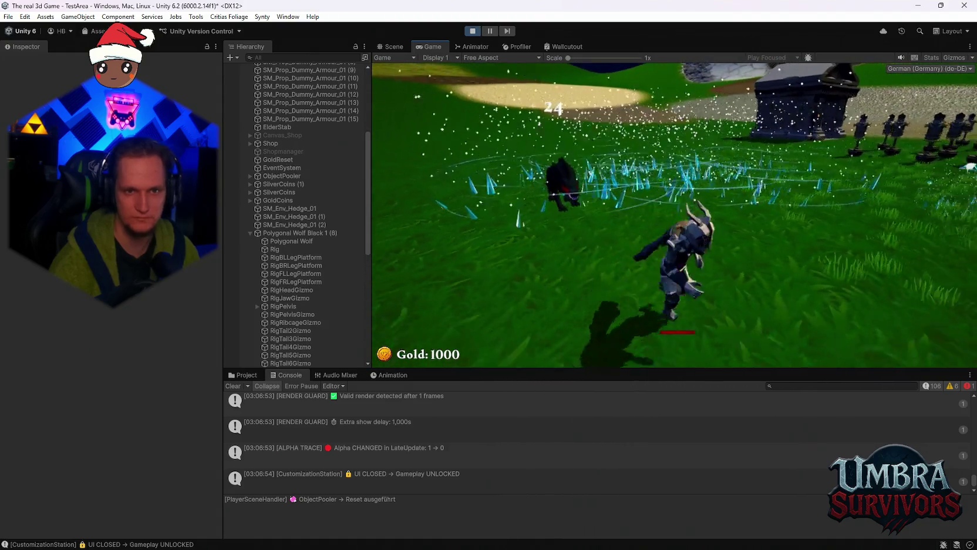
key("w")
key("w")
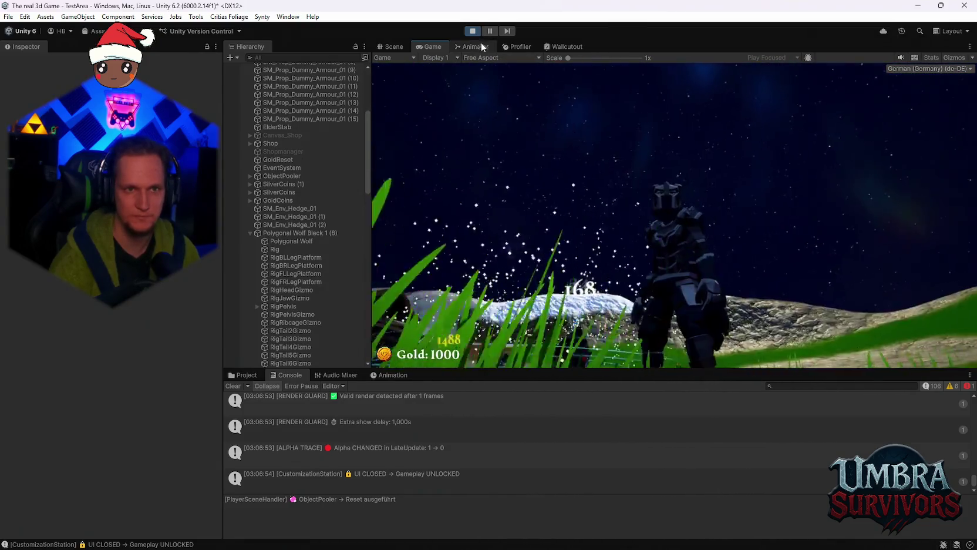
left_click(472, 30)
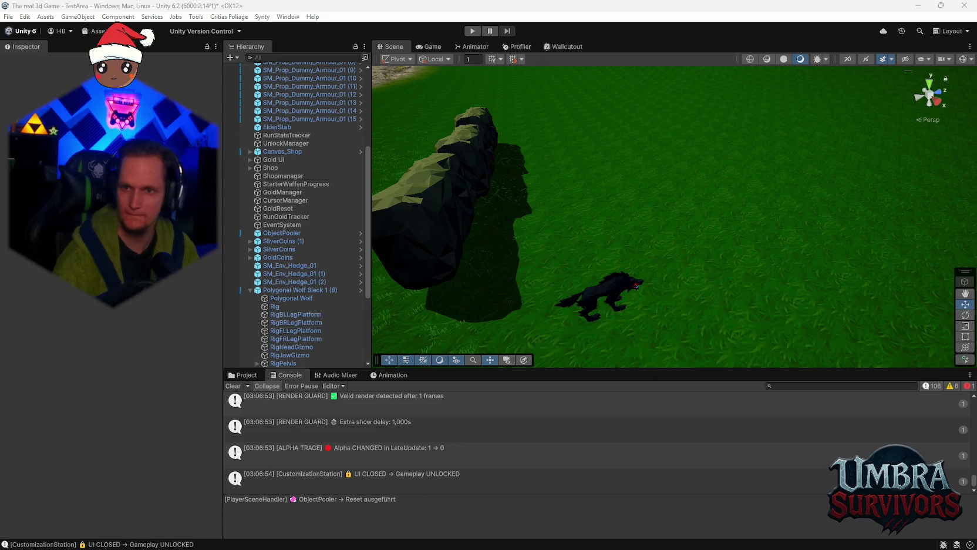
- Let the changed scripts recompile in the editor, then start Play mode again
left_click(809, 503)
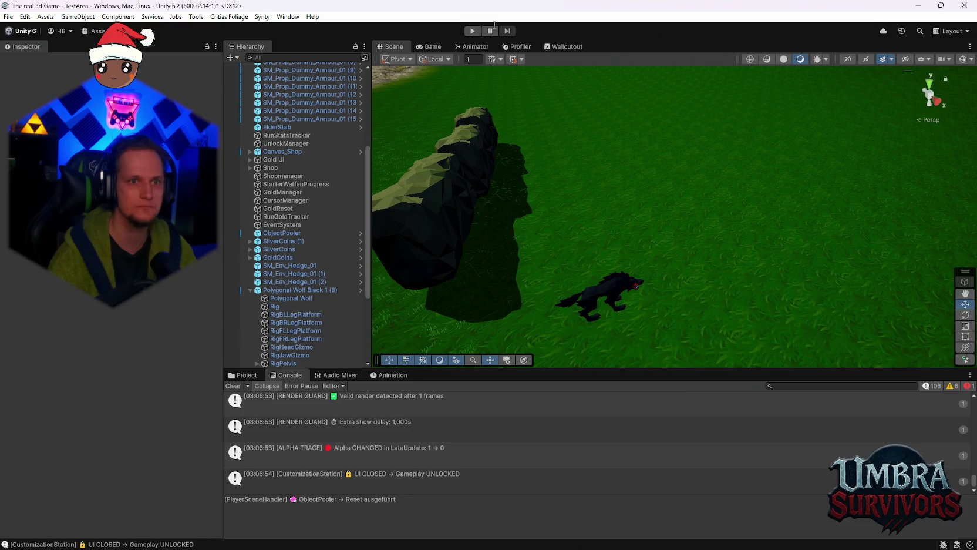
left_click(472, 32)
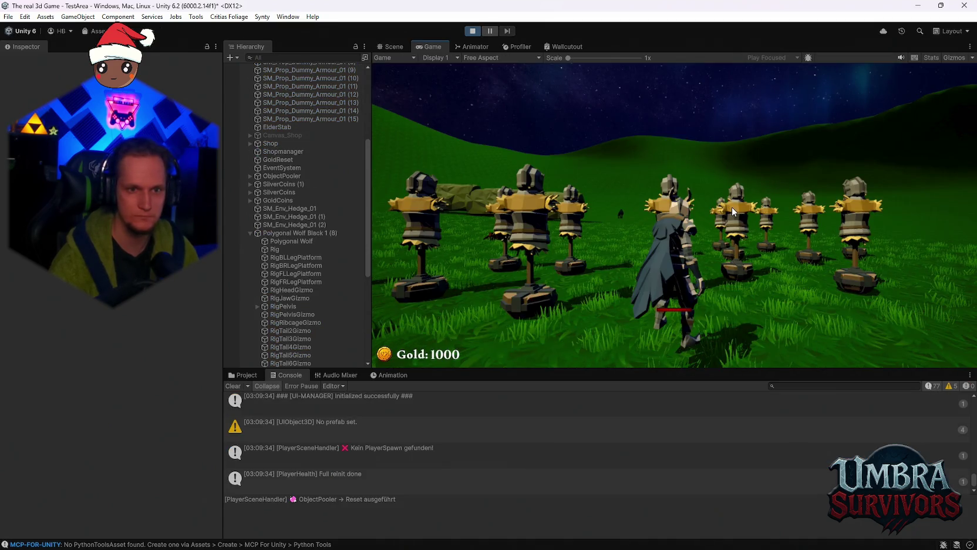
- Run into the shrine and open the shop spellbook to confirm the IceWand is at MAX LEVEL, then close it
left_click(731, 207)
key("w")
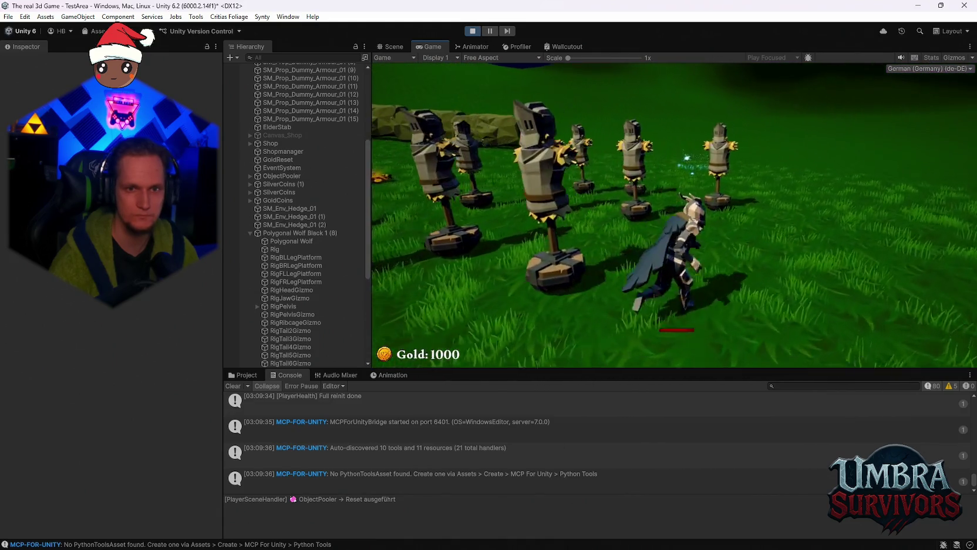
key("w")
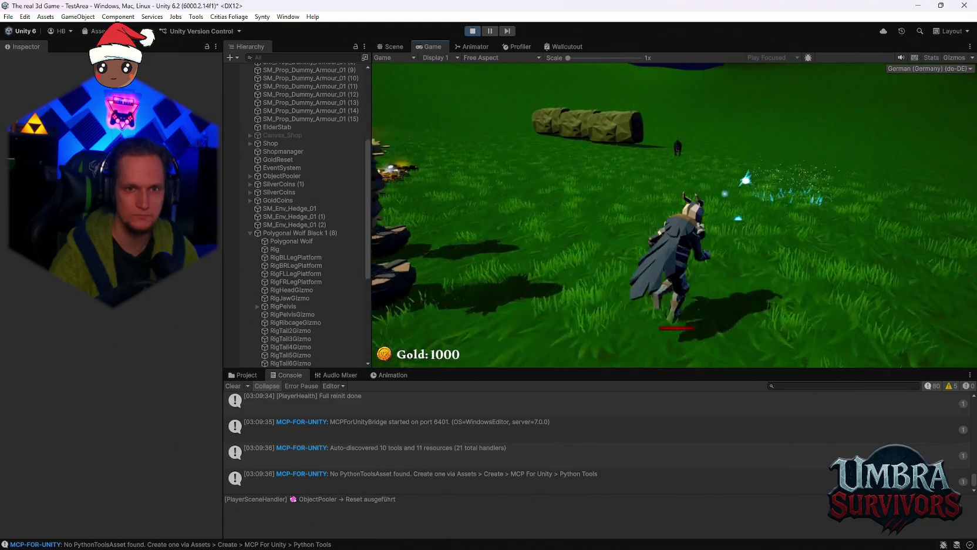
key("w")
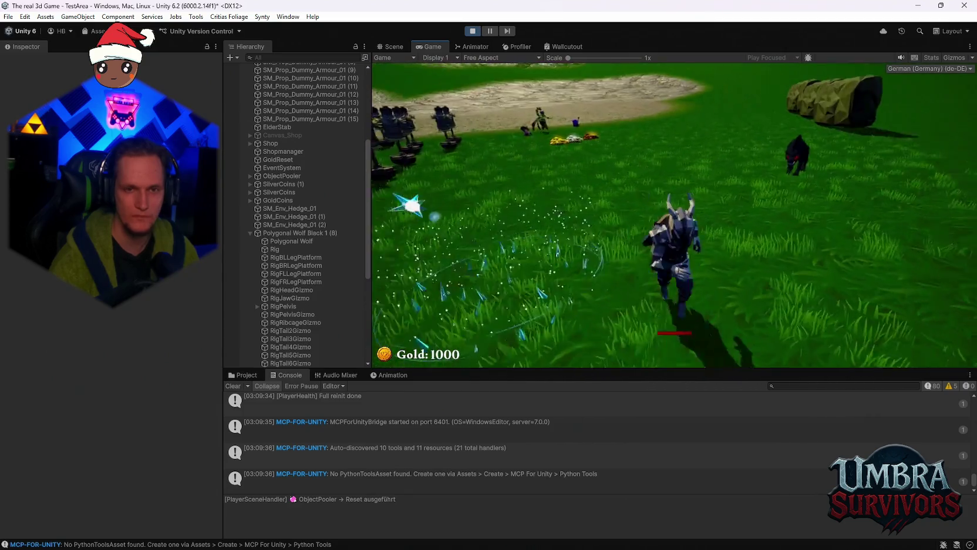
key("w")
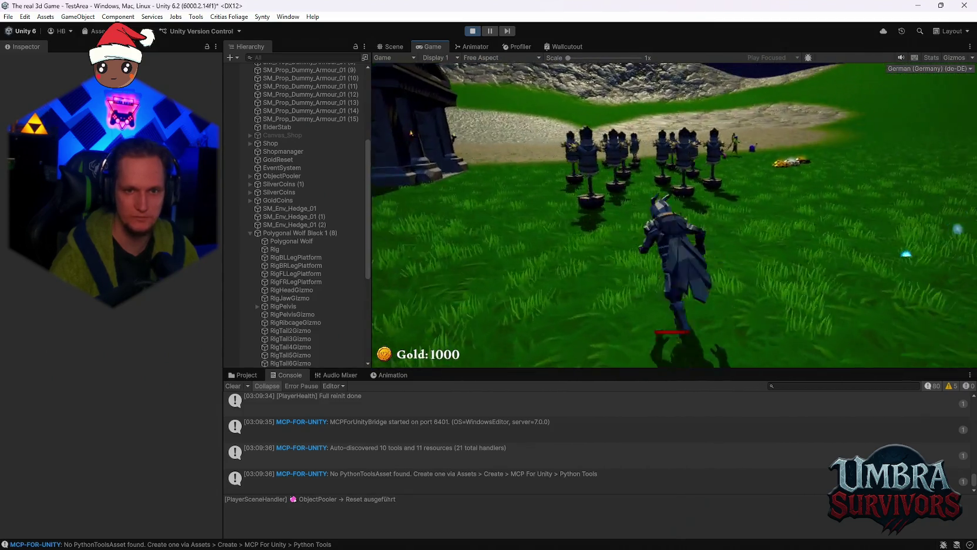
key("w")
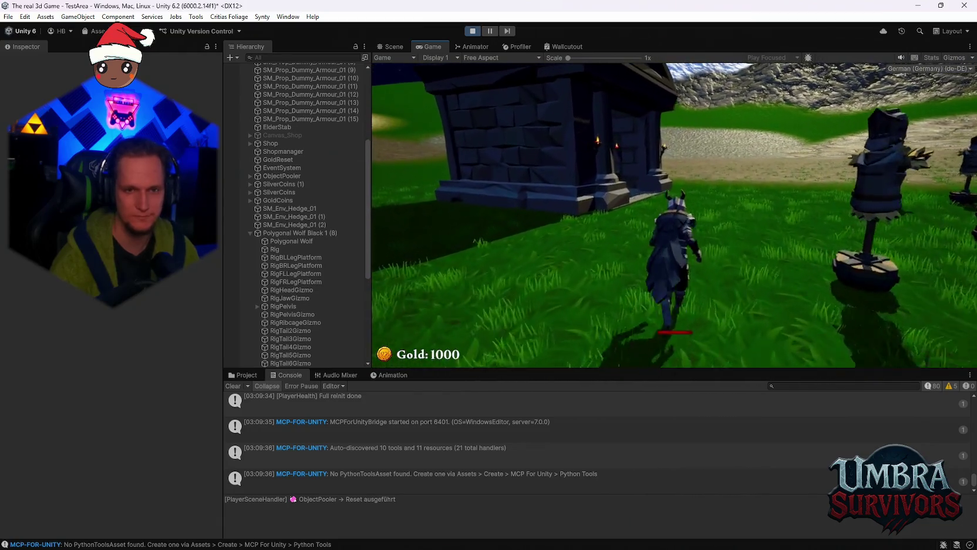
key("space")
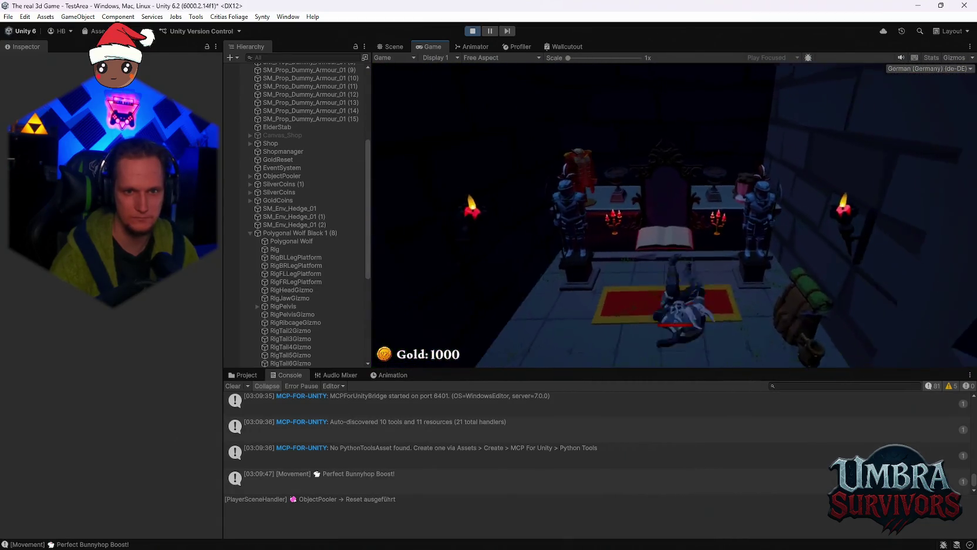
key("e")
left_click(870, 89)
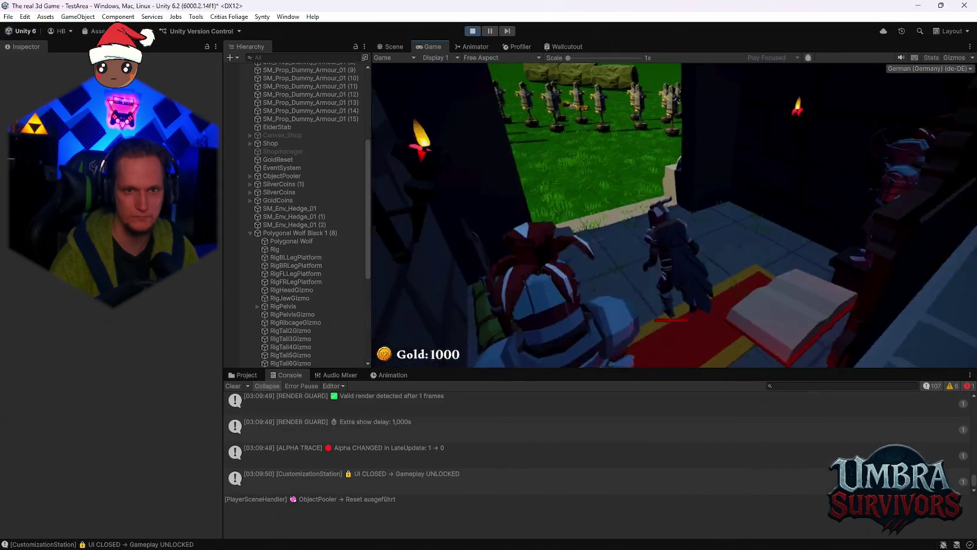
- Run among the training dummies while the maxed Ice Wand's blizzard deals damage up to 600
key("w")
key("w")
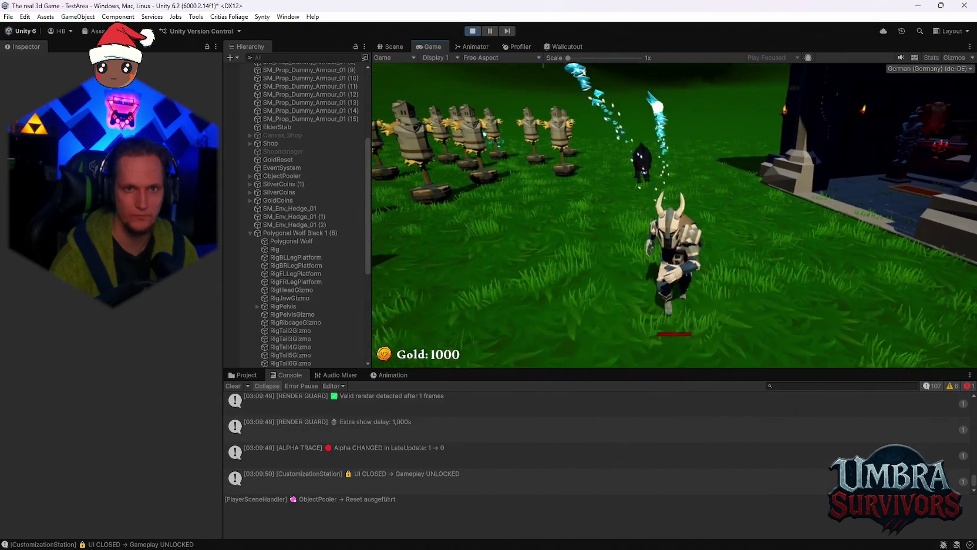
key("s")
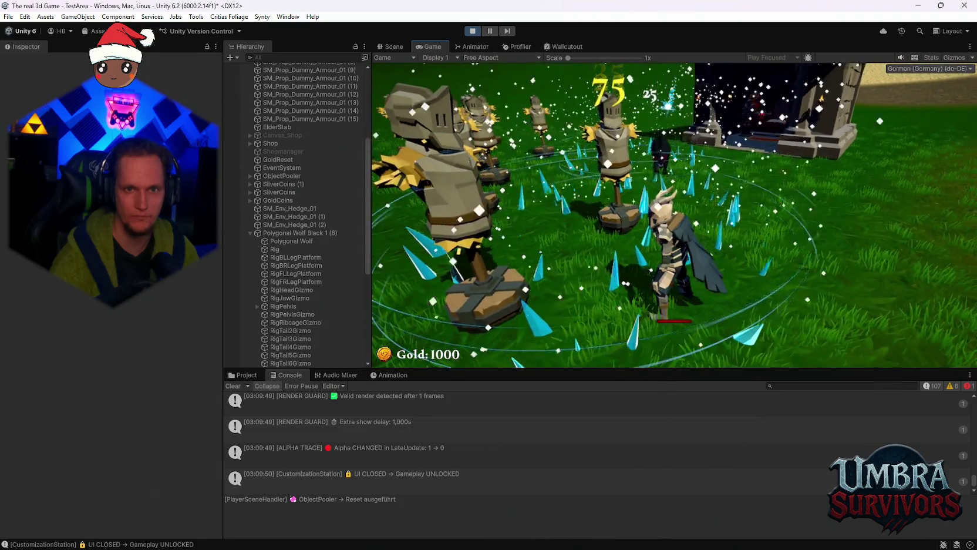
key("a")
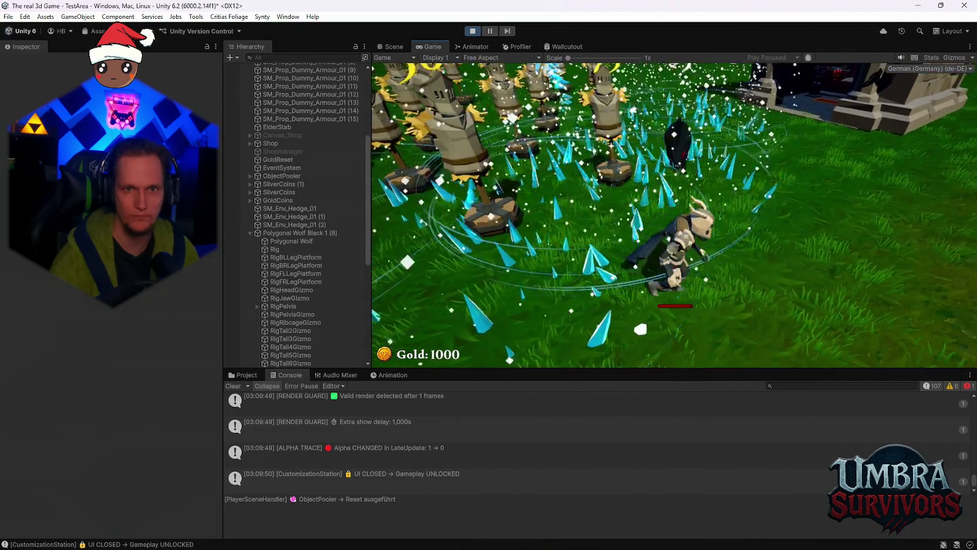
key("w")
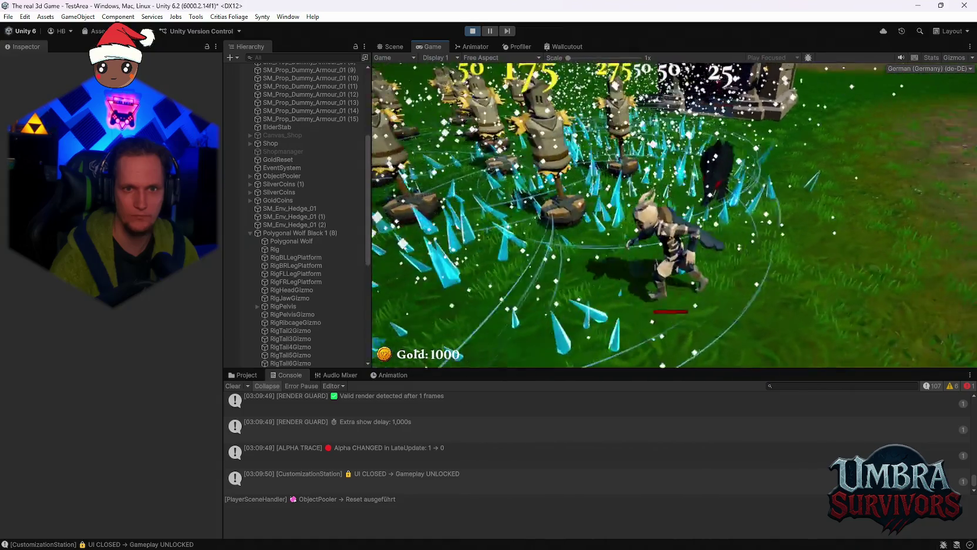
key("s")
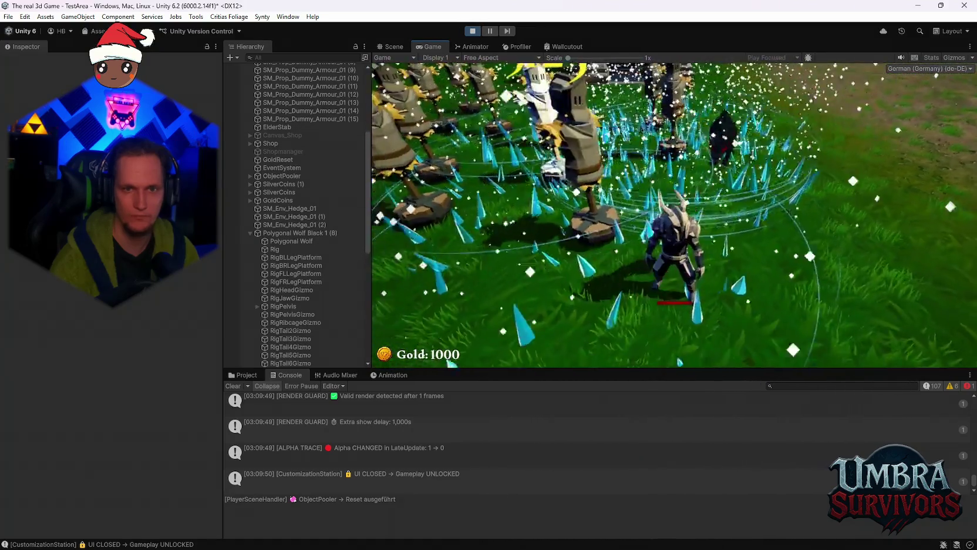
key("a")
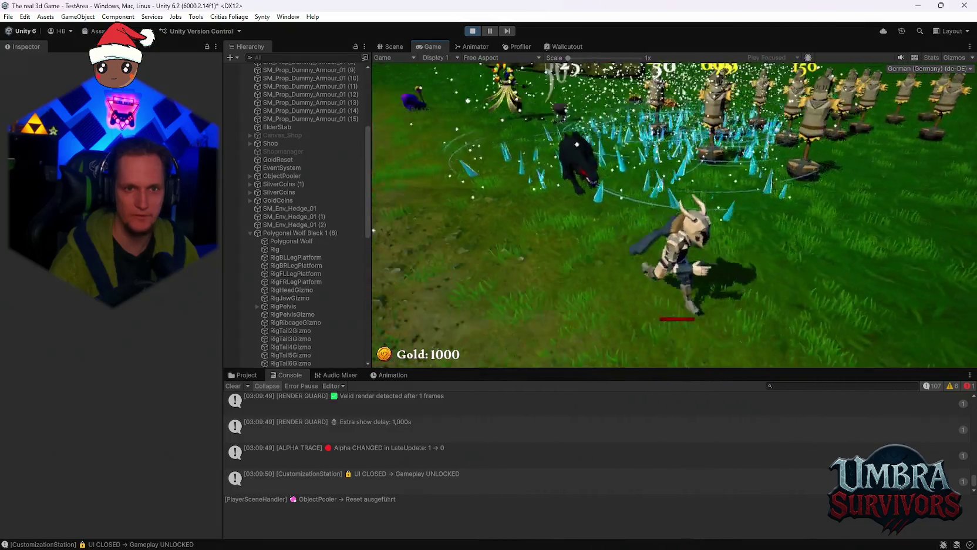
key("w")
key("a")
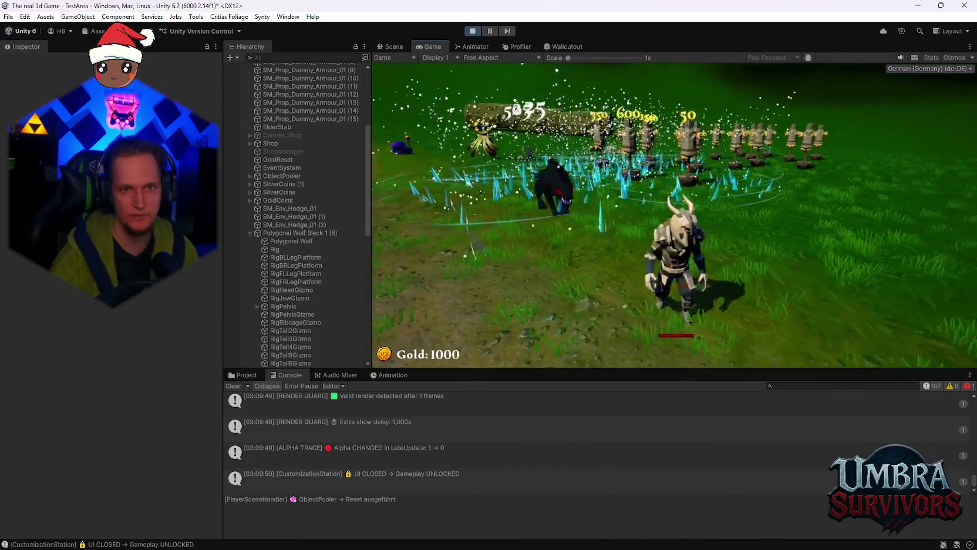
key("w")
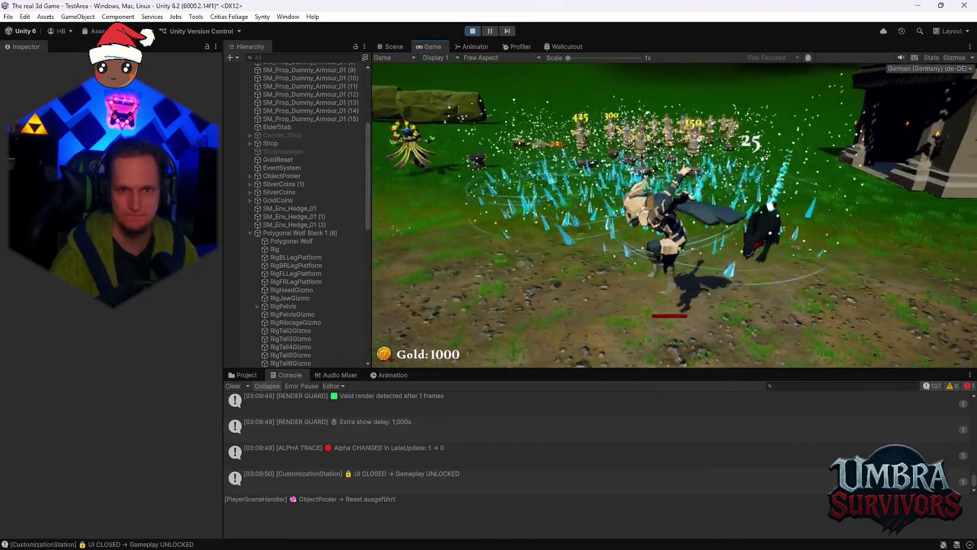
key("w")
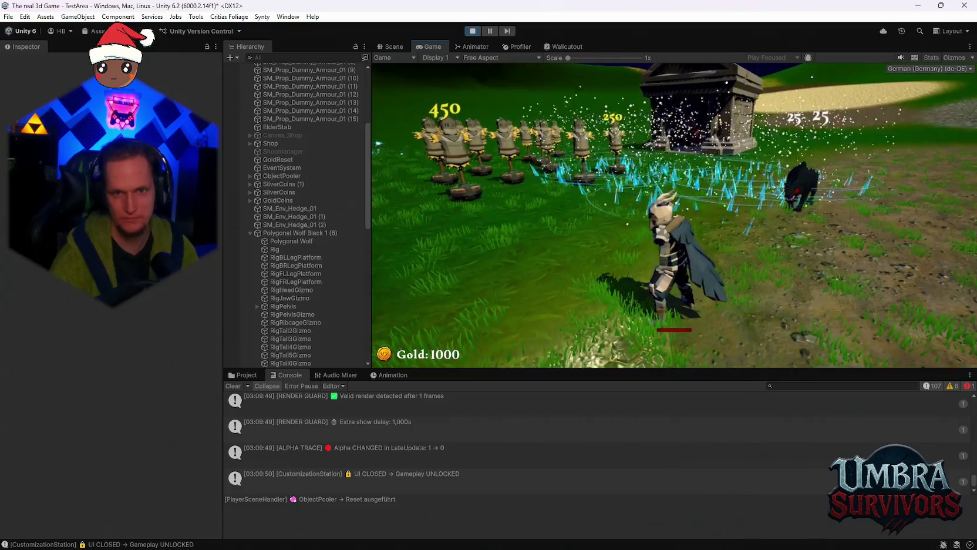
key("w")
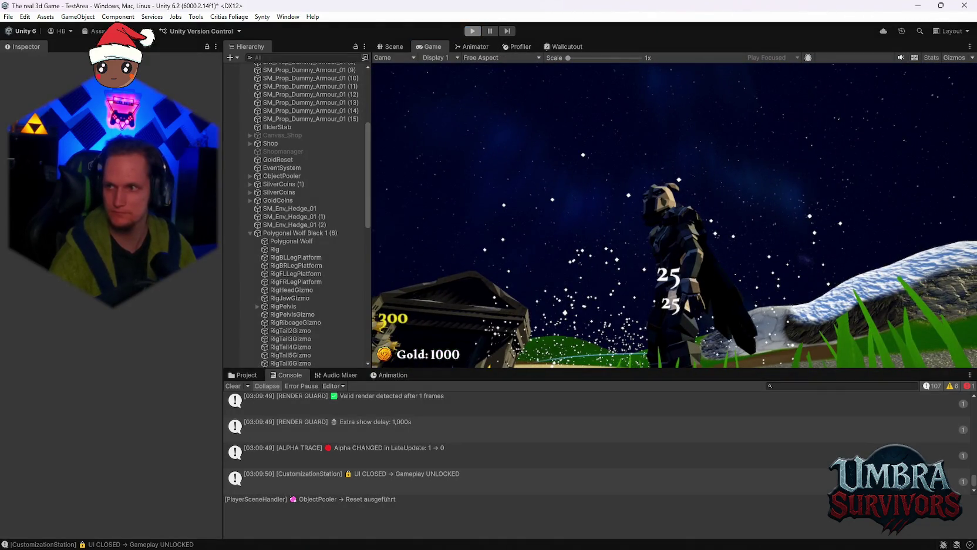
- Exit Play mode and show the Ice Wand folder's assets
key("ctrl+p")
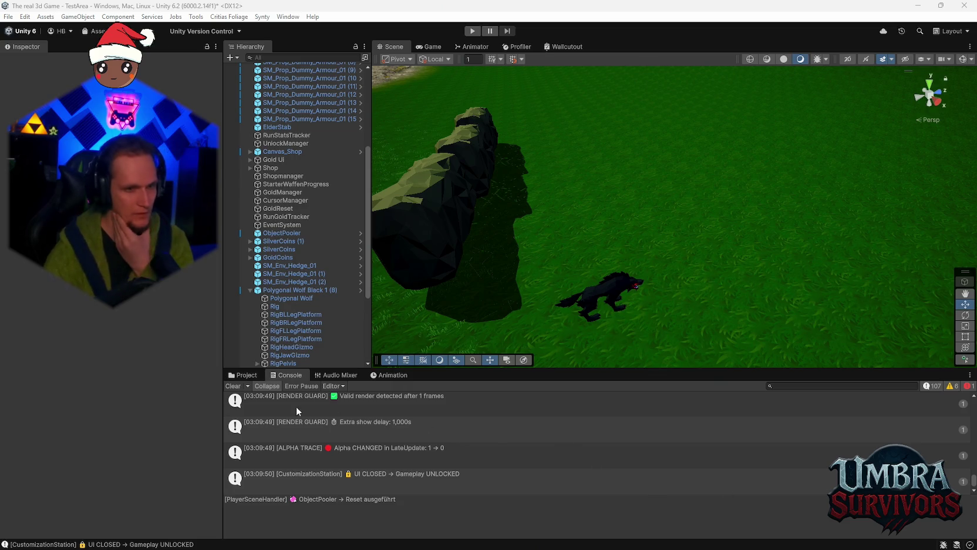
left_click(243, 374)
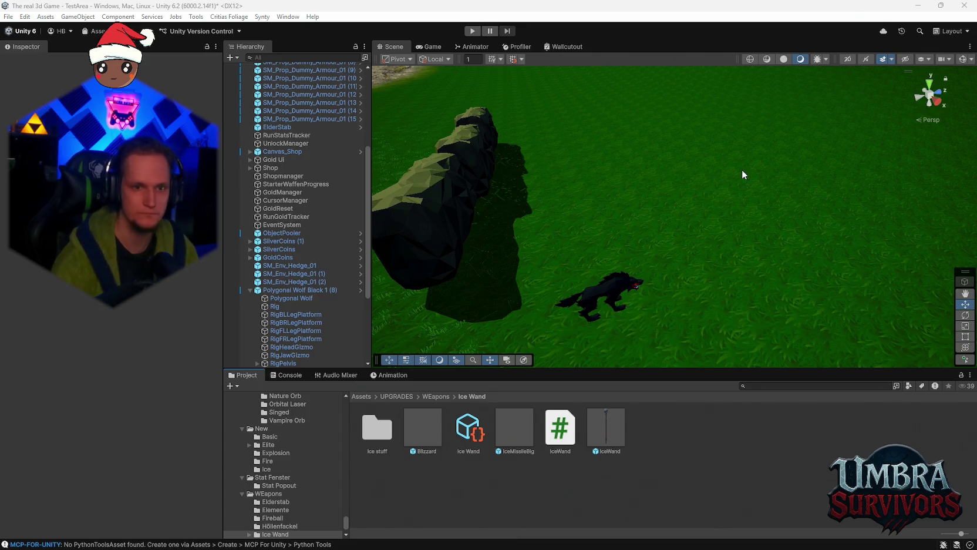
- Set Polygonal Wolf Black 1 (8)'s Freeze Emission Color to blue 00C5FF, then restart Play mode
scroll(313, 174, "down", 5)
left_click(290, 168)
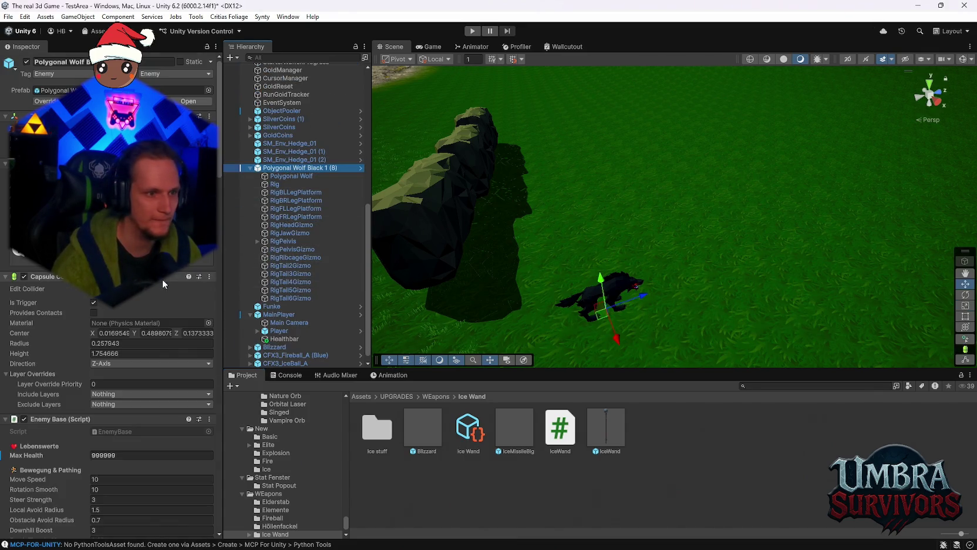
scroll(156, 305, "down", 10)
scroll(150, 332, "down", 3)
left_click(108, 312)
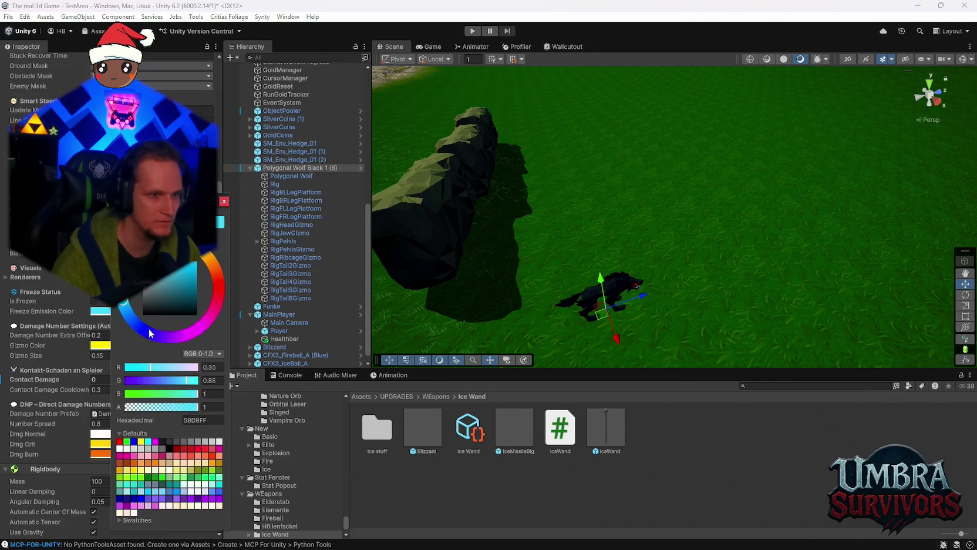
left_click_drag(173, 277, 232, 254)
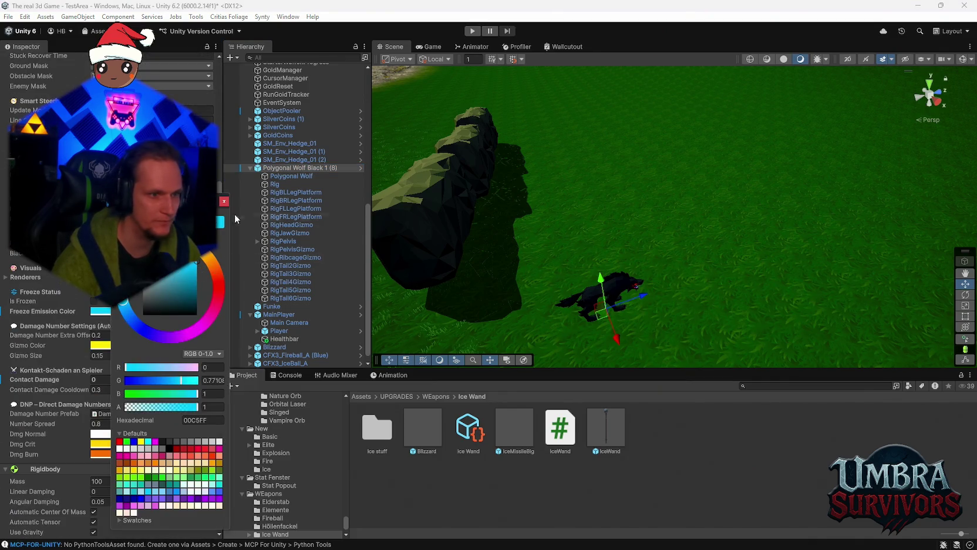
left_click(224, 202)
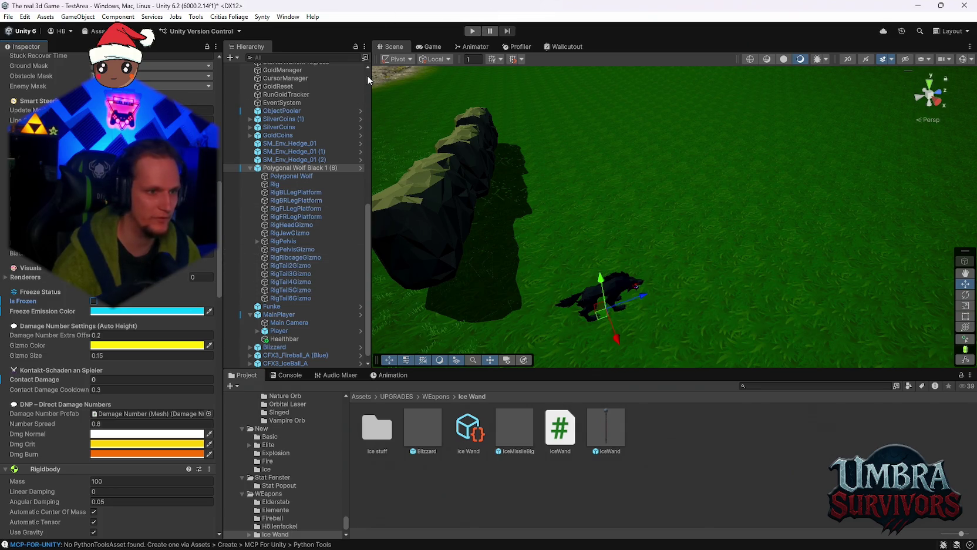
left_click(472, 31)
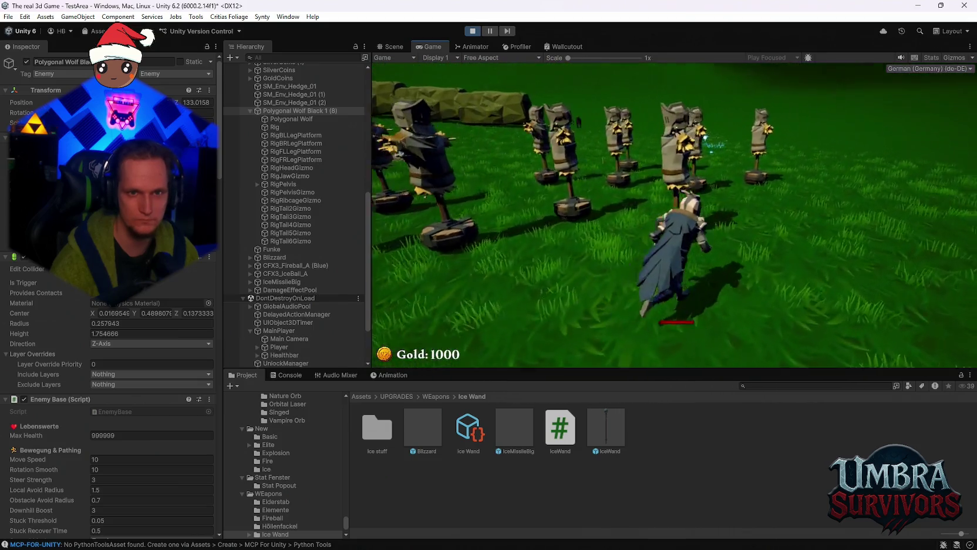
- Check the IceWand card in the weapon upgrade book at the shrine, then close the book
key("w")
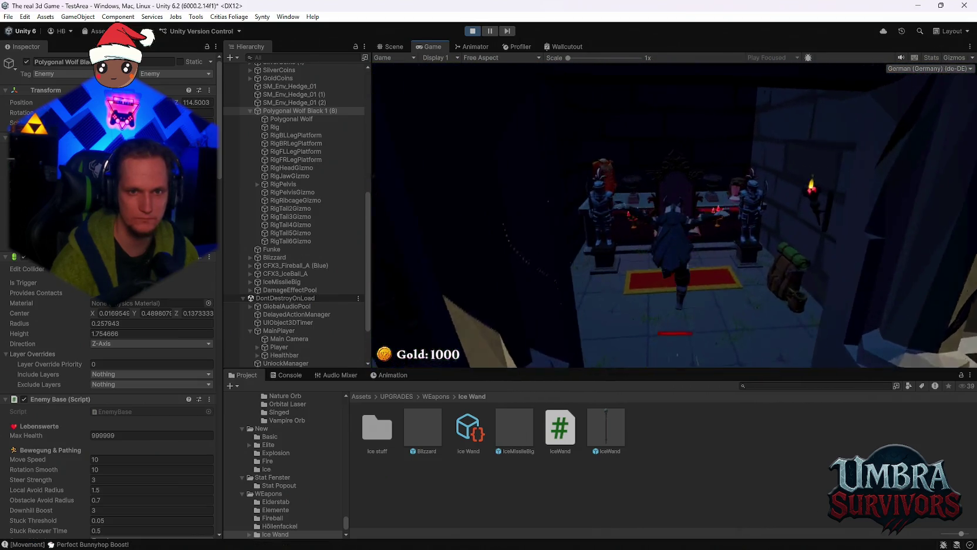
left_click(599, 247)
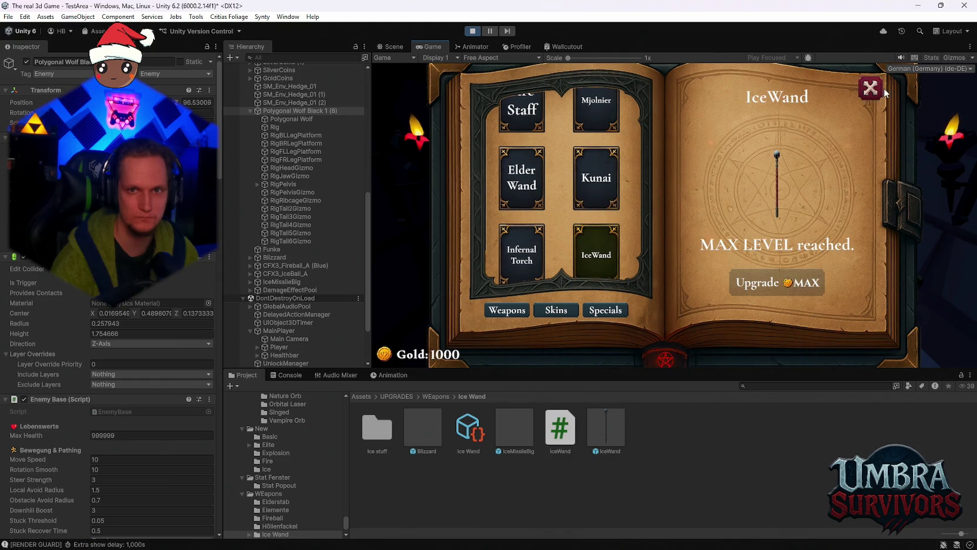
key("Escape")
- Run among the training dummies to test the new freeze tint, then stop Play mode
key("w")
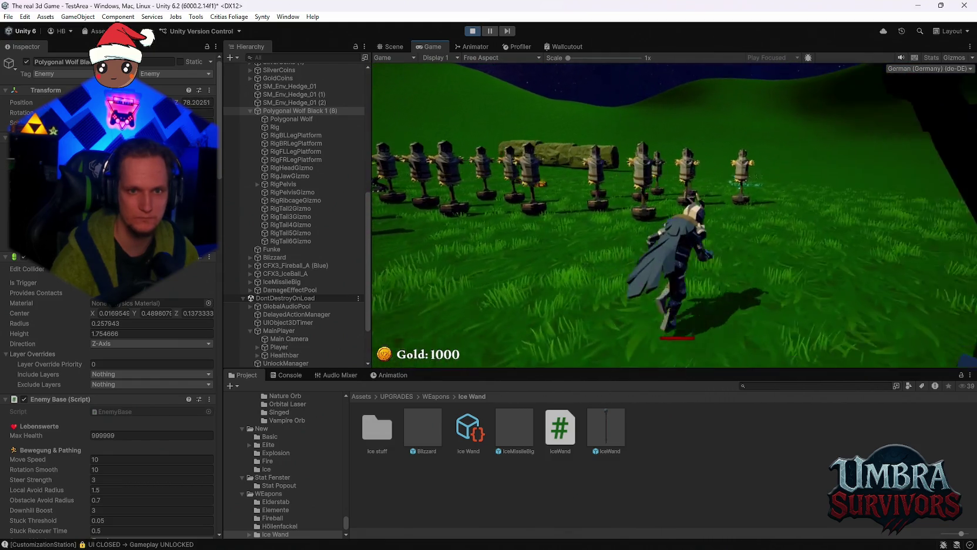
key("w")
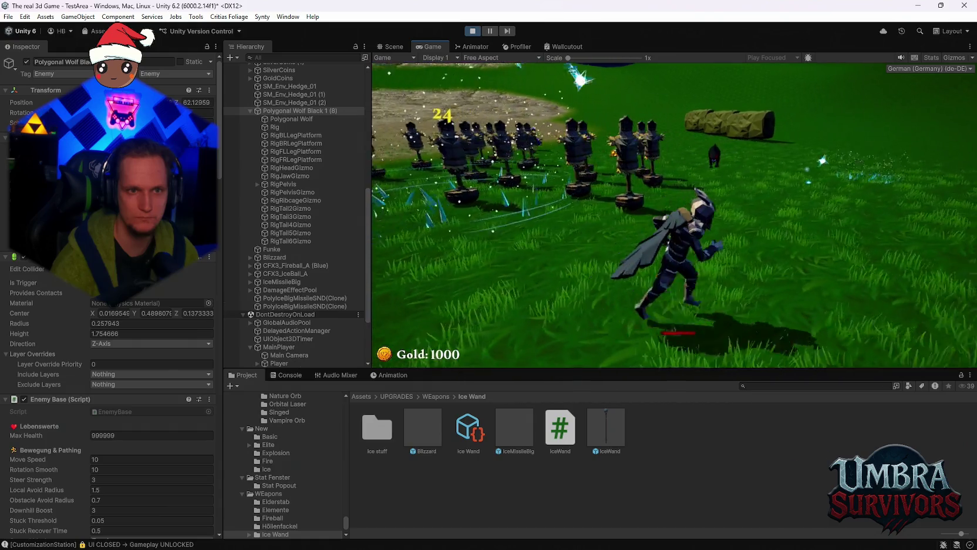
key("s")
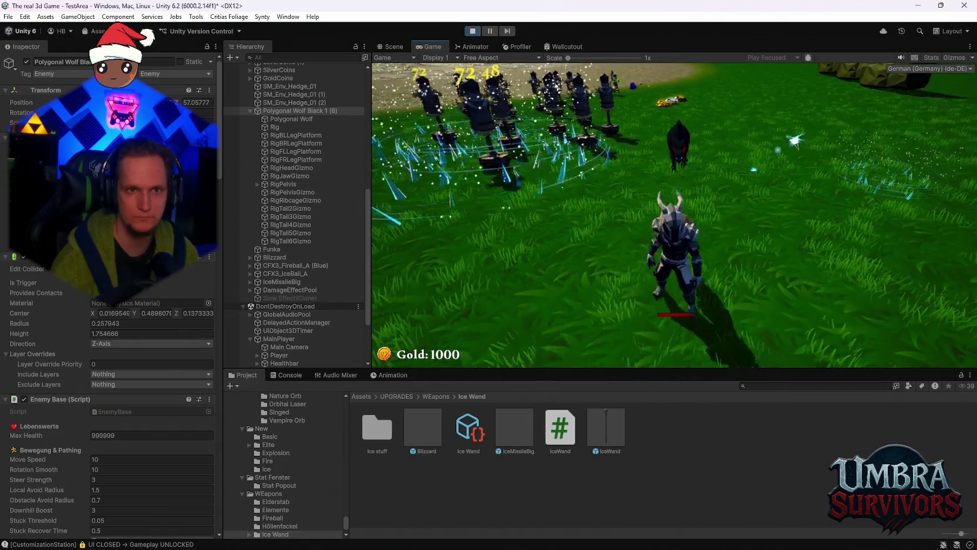
key("w")
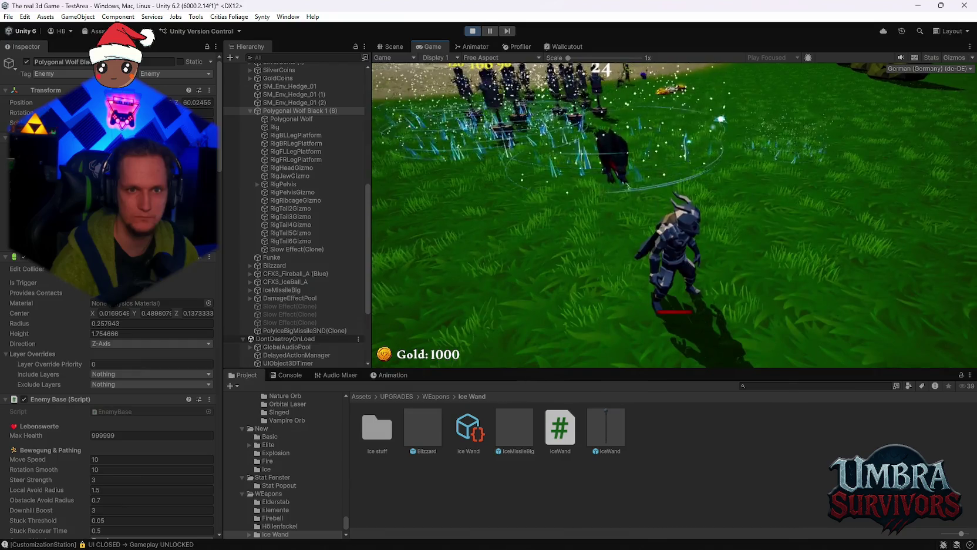
key("a")
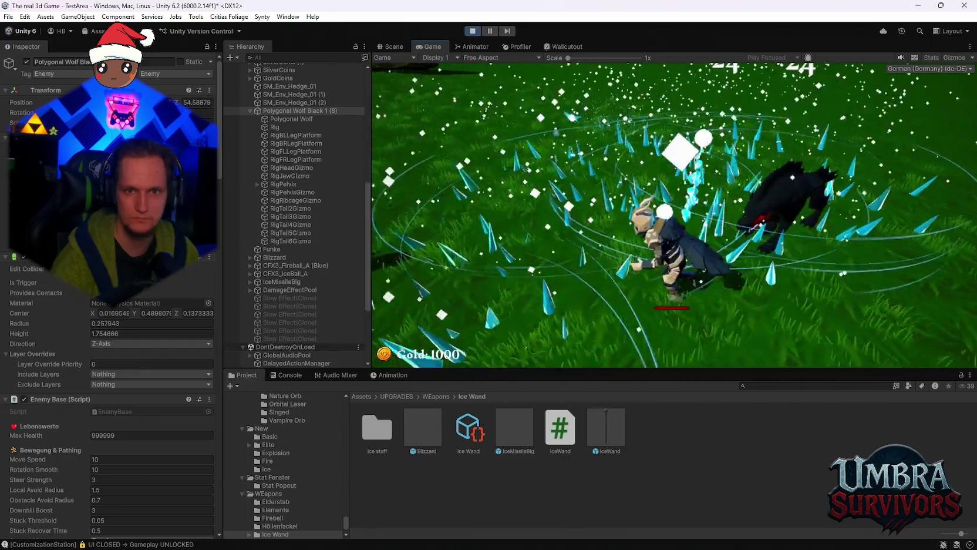
key("w")
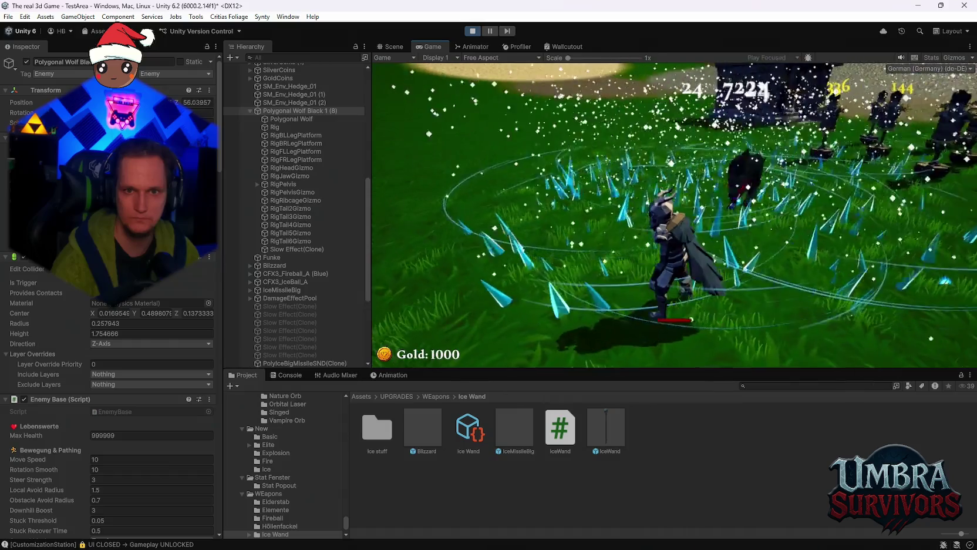
key("w")
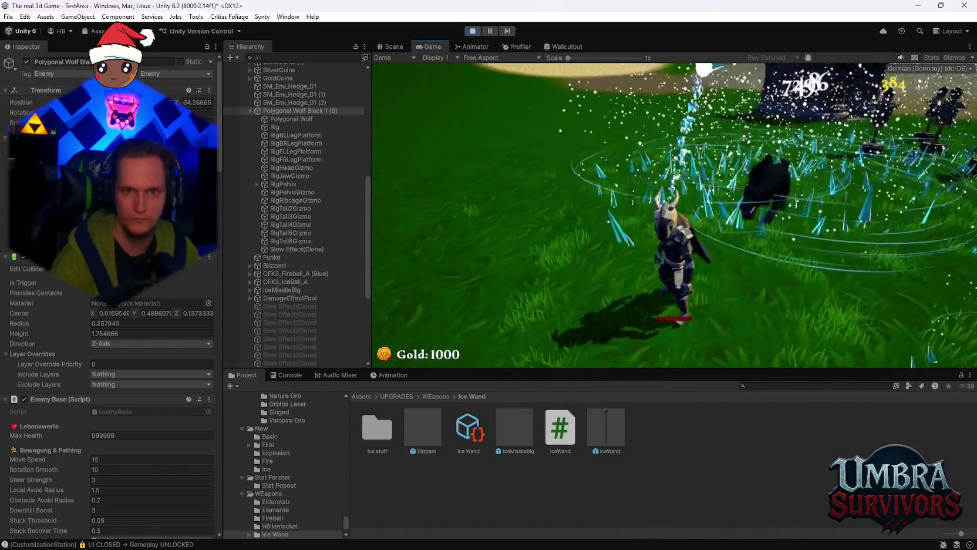
key("w")
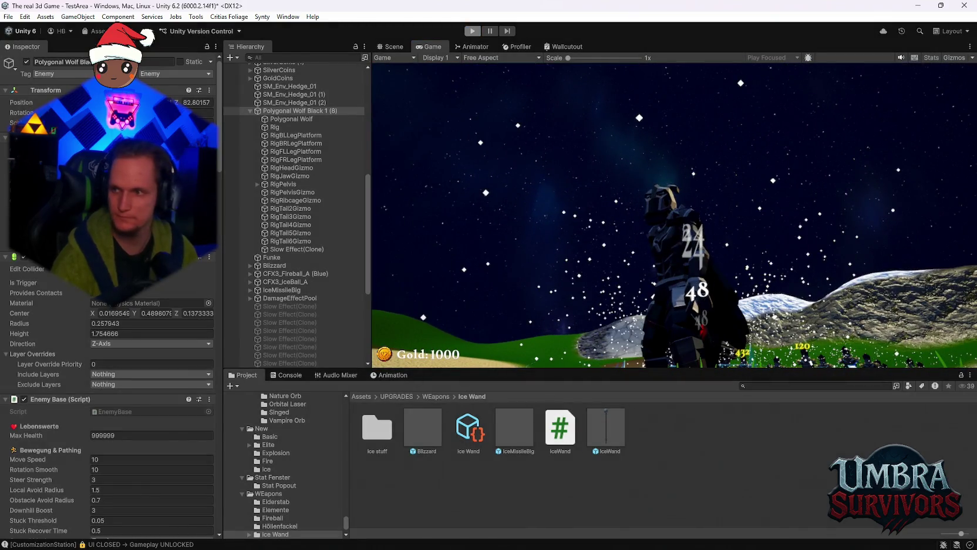
key("ctrl+p")
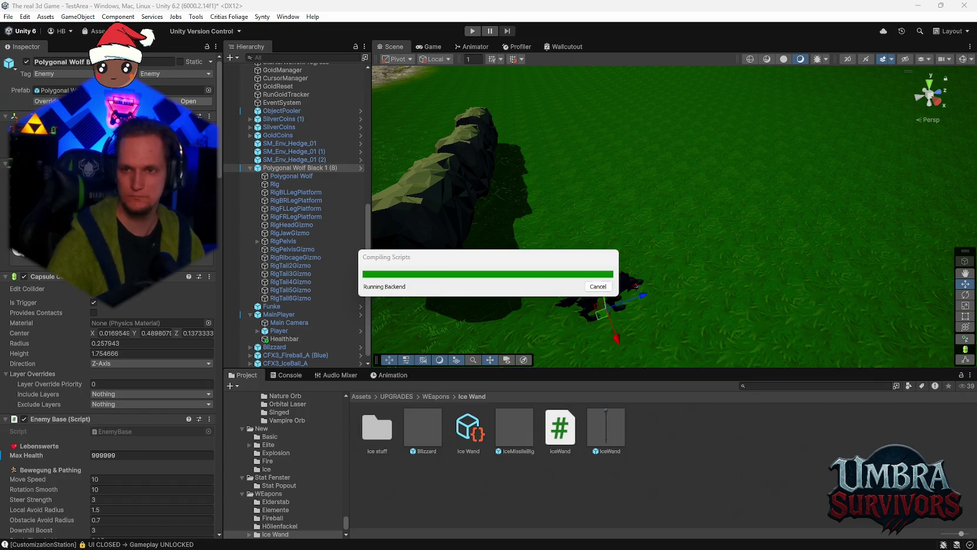
- Clear the old messages from the Console once scripts finish compiling
left_click(285, 379)
left_click(234, 386)
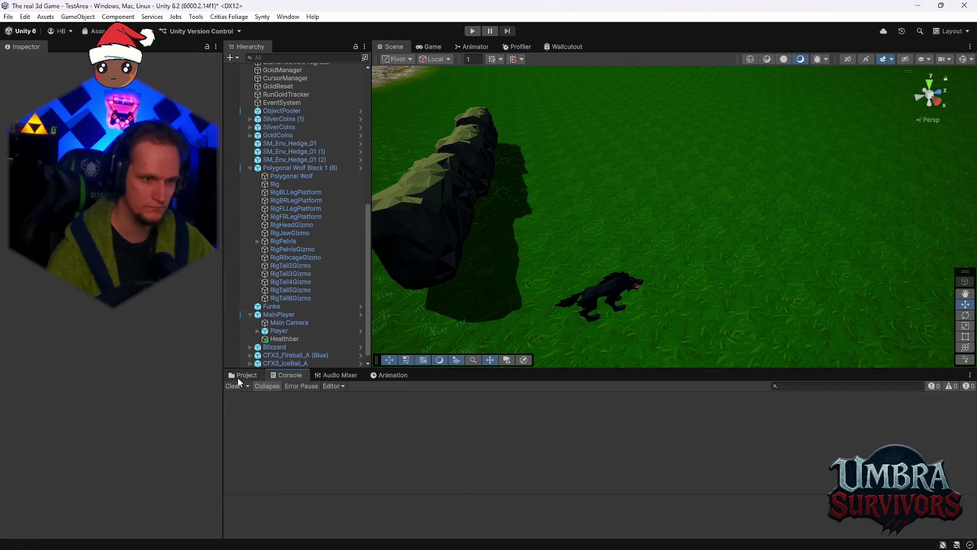
- Return to the Ice Wand asset folder and start Play mode for another retest
left_click(242, 375)
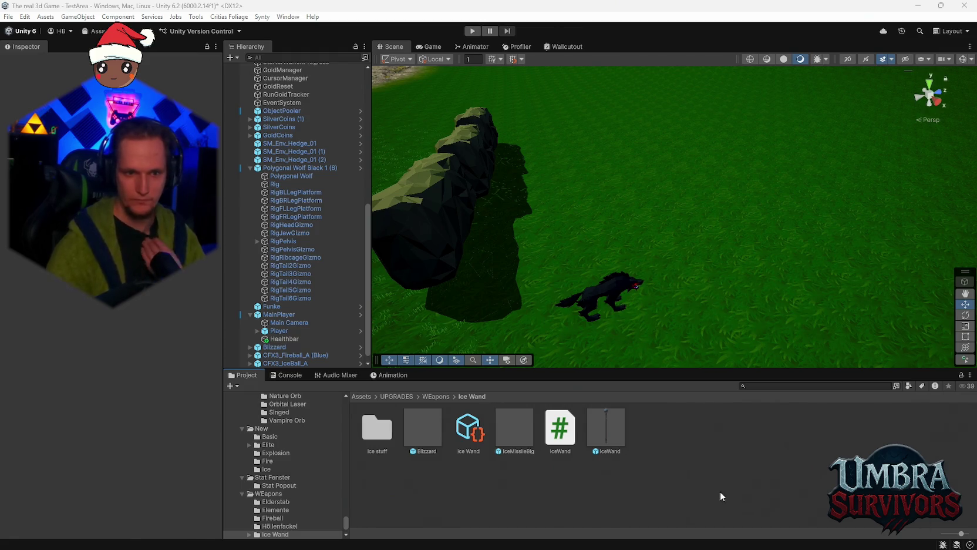
left_click(473, 31)
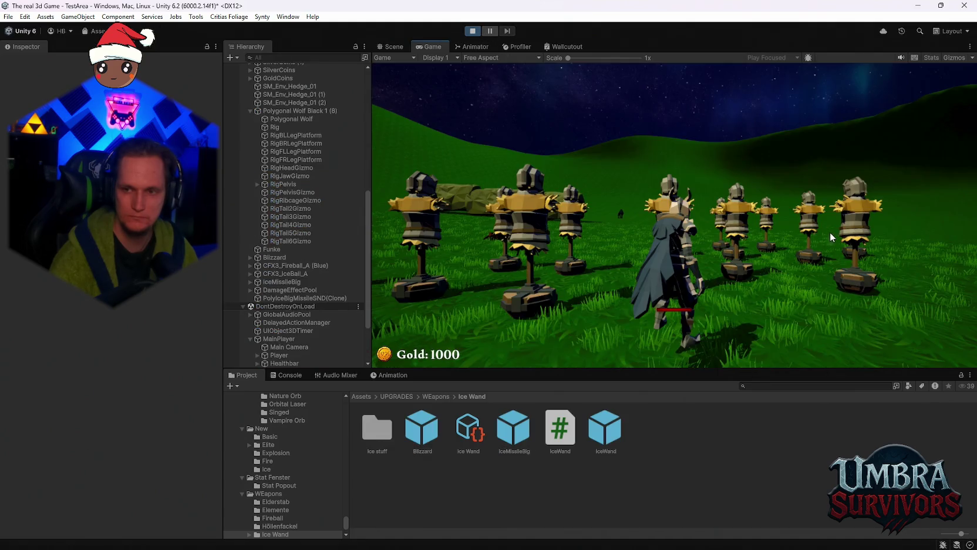
- Move up to the upgrade station and close the upgrade book
key("w")
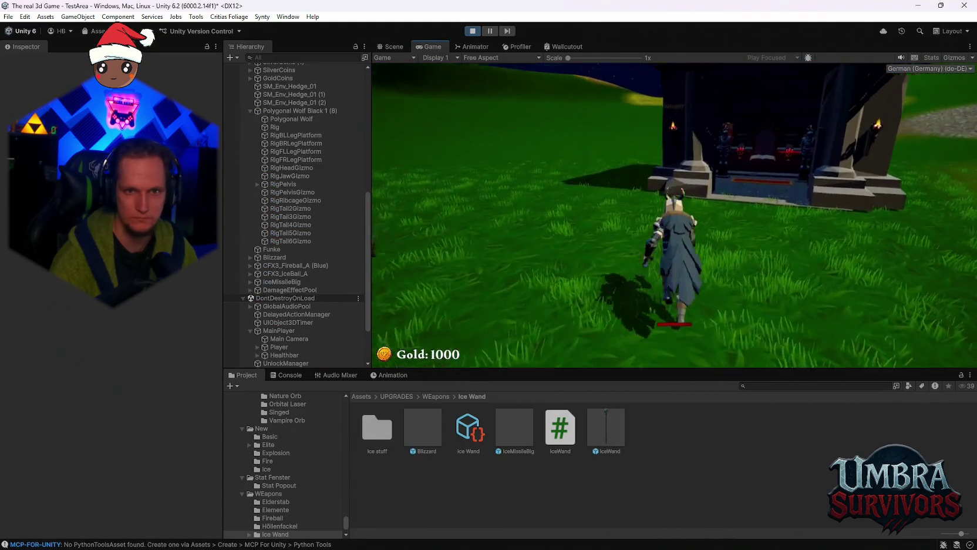
key("space")
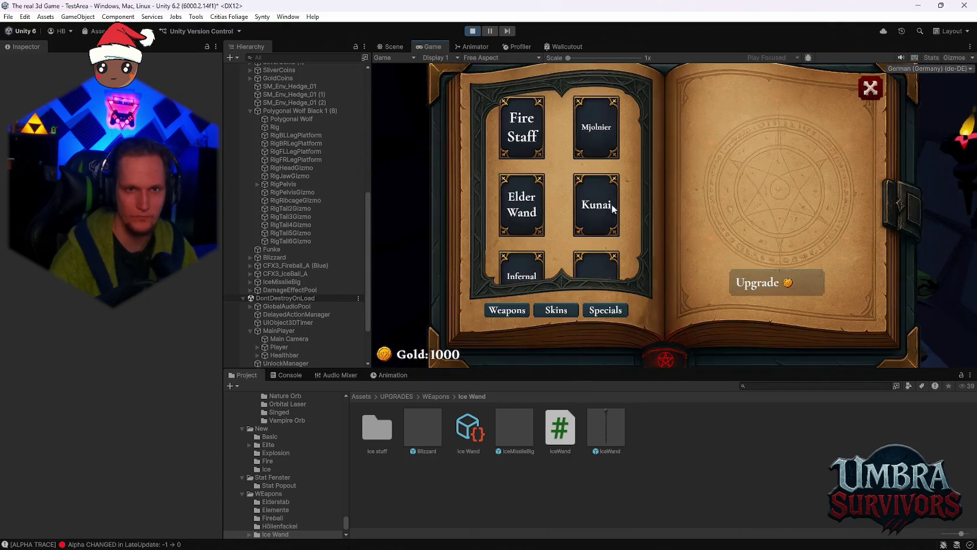
left_click(870, 88)
- Circle through the training dummies as the blizzard hits for up to 625, then stop the game
key("w")
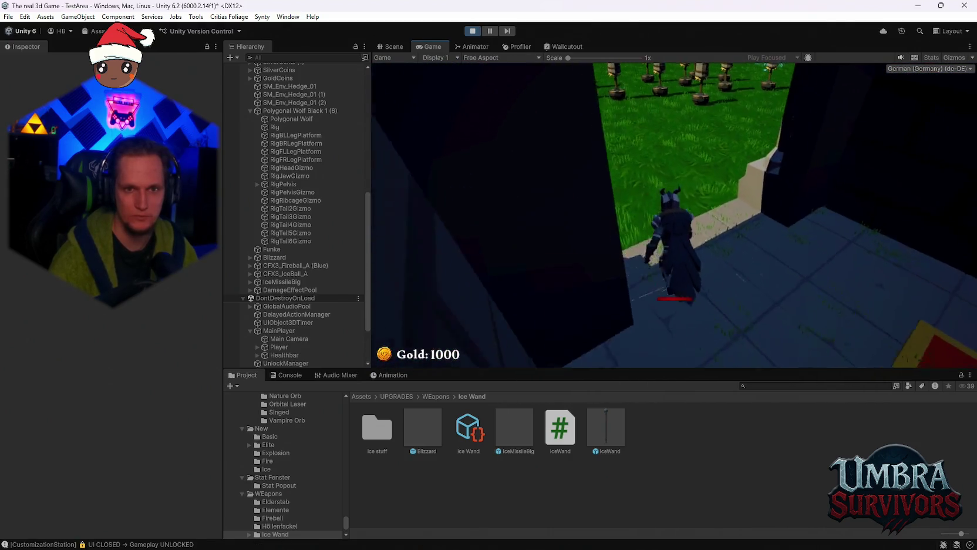
key("w")
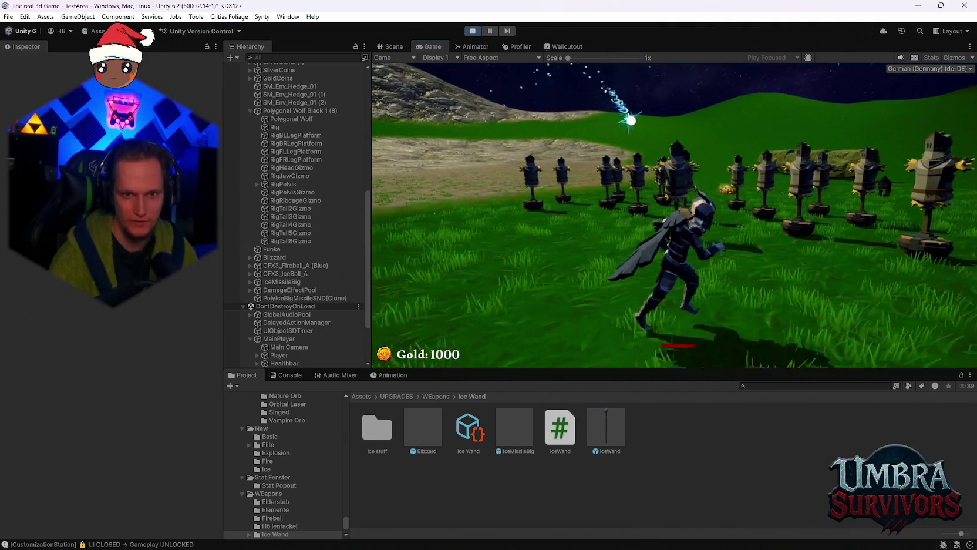
key("a")
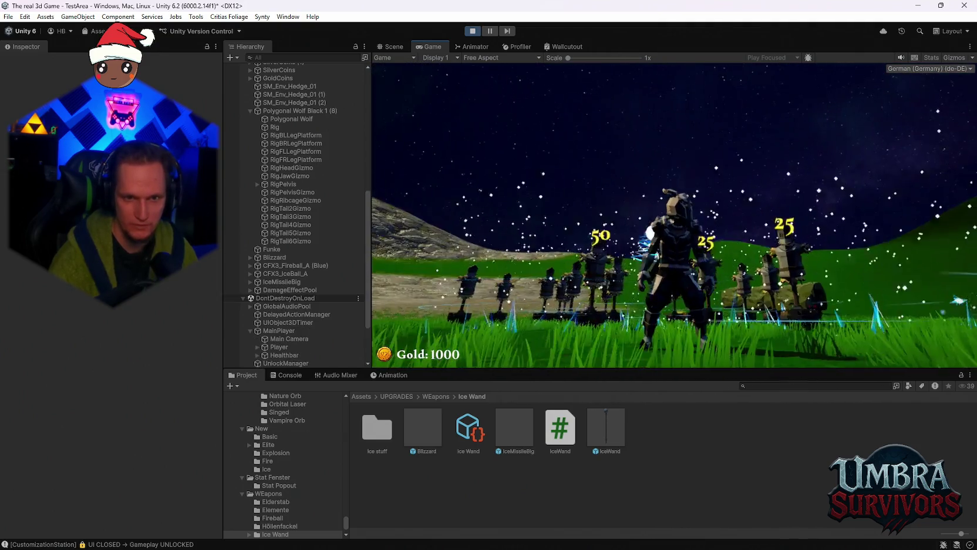
key("d")
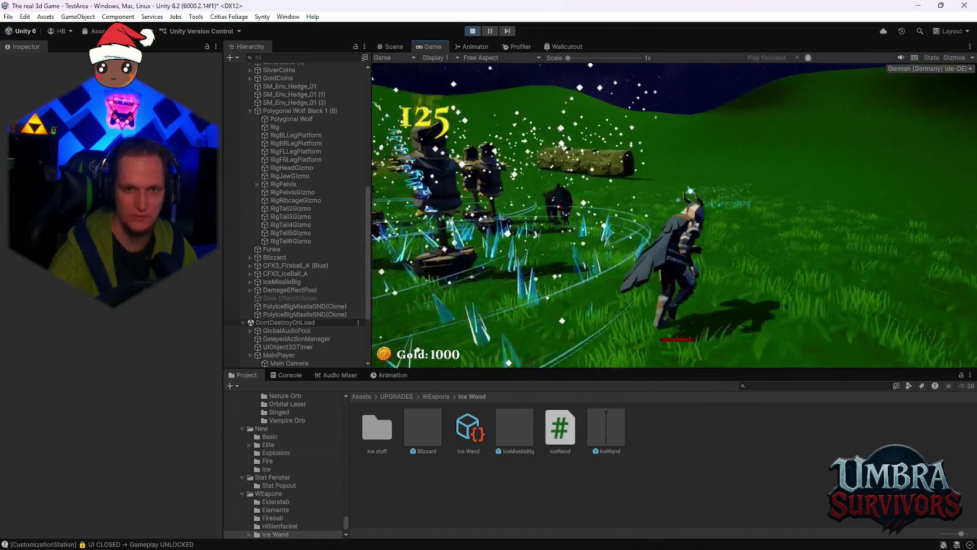
key("d")
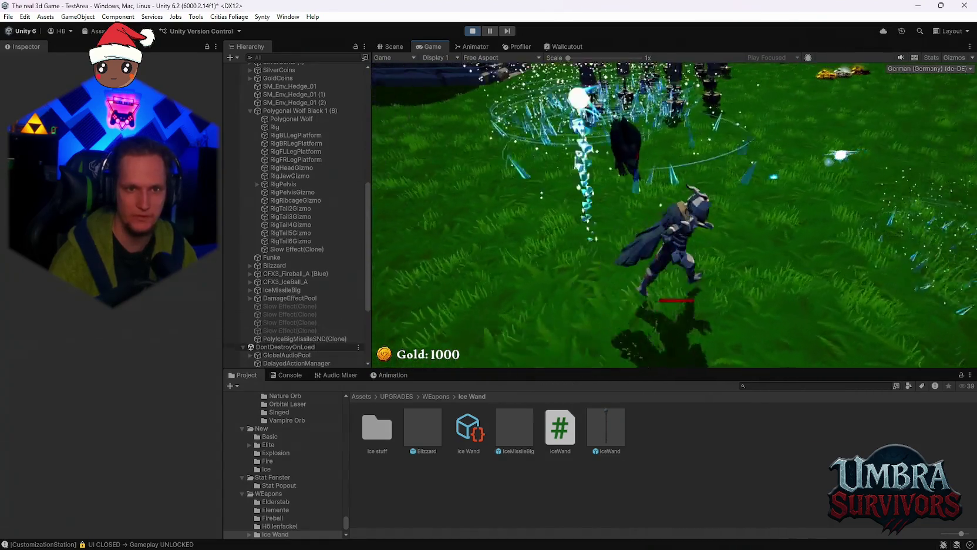
key("w")
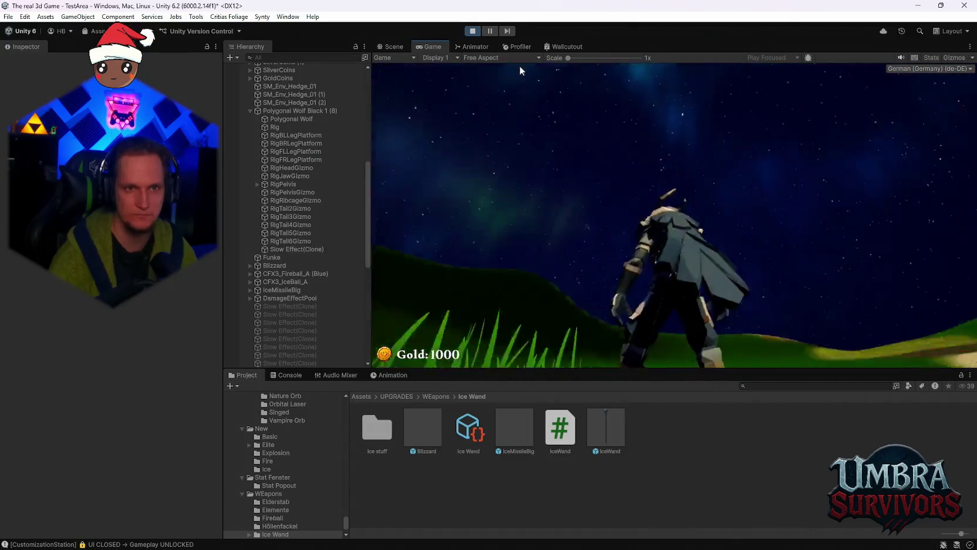
left_click(473, 33)
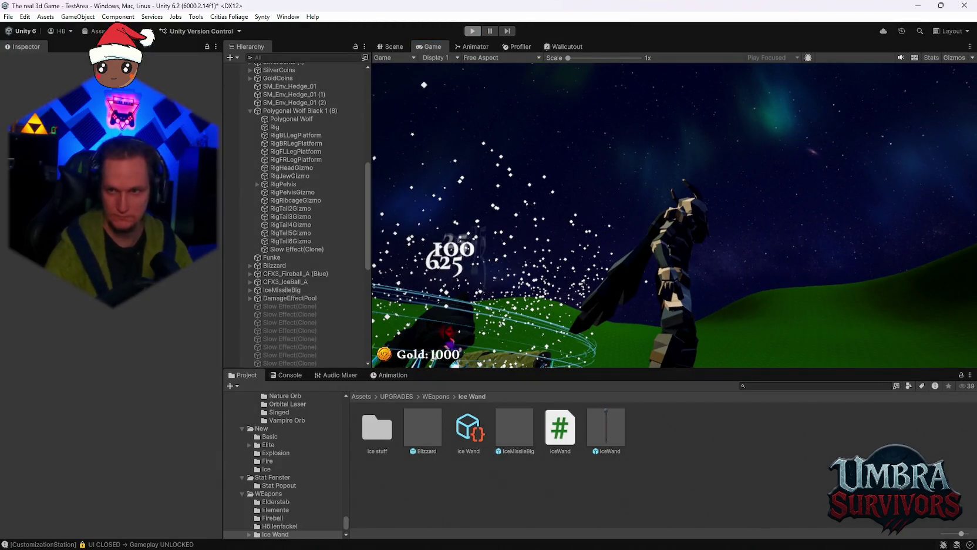
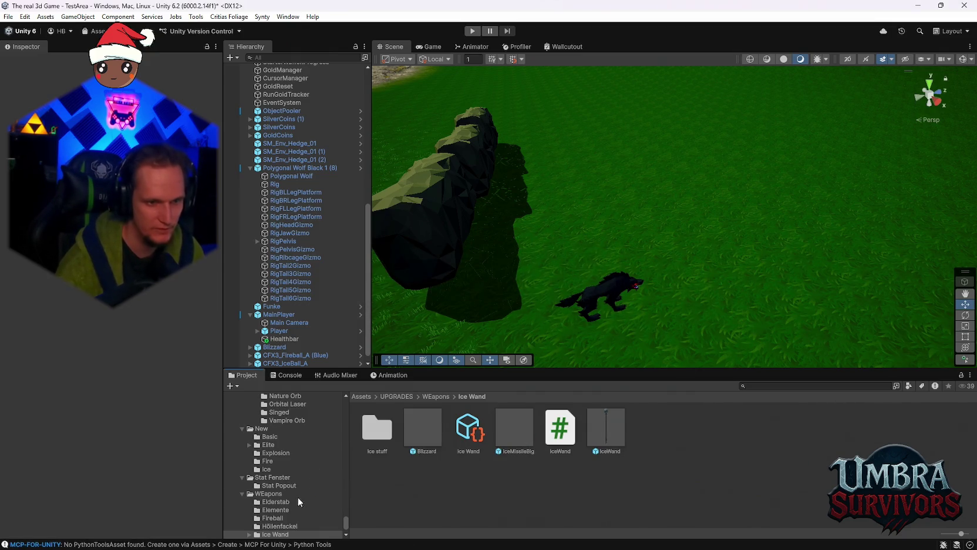
- Search the Project for 'ice' and preview the BarrageNovaIce and CFX3 Hit Ice prefabs
scroll(303, 500, "up", 10)
scroll(345, 494, "up", 10)
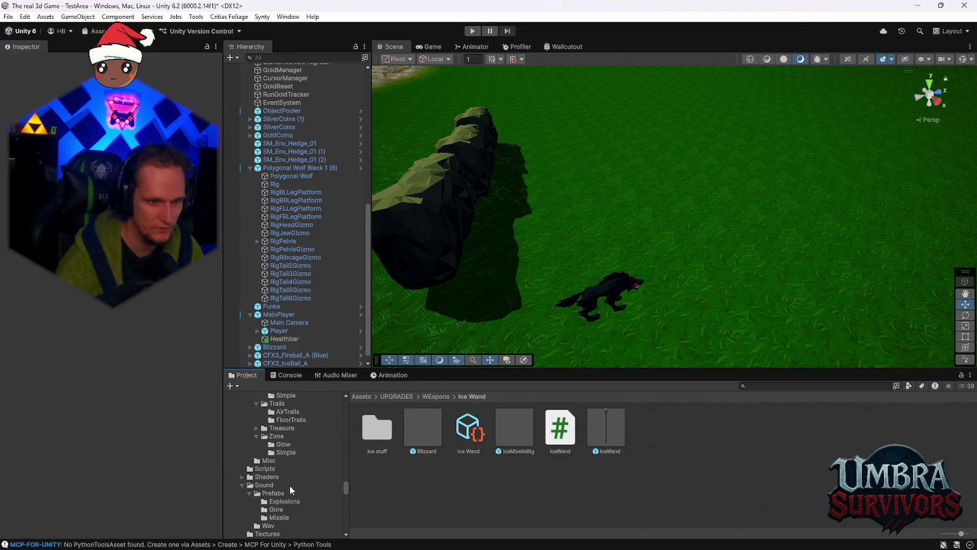
left_click(794, 386)
type("ice")
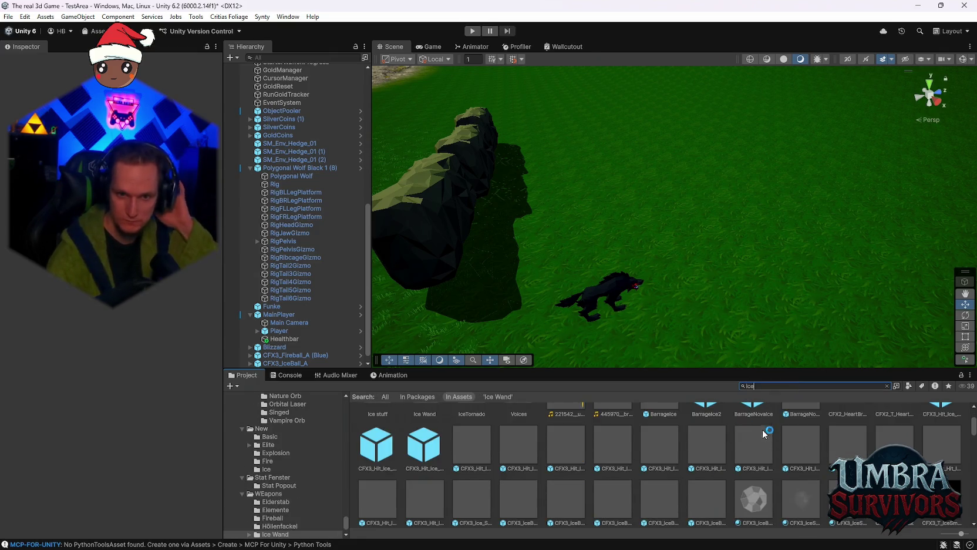
double_click(802, 438)
double_click(754, 438)
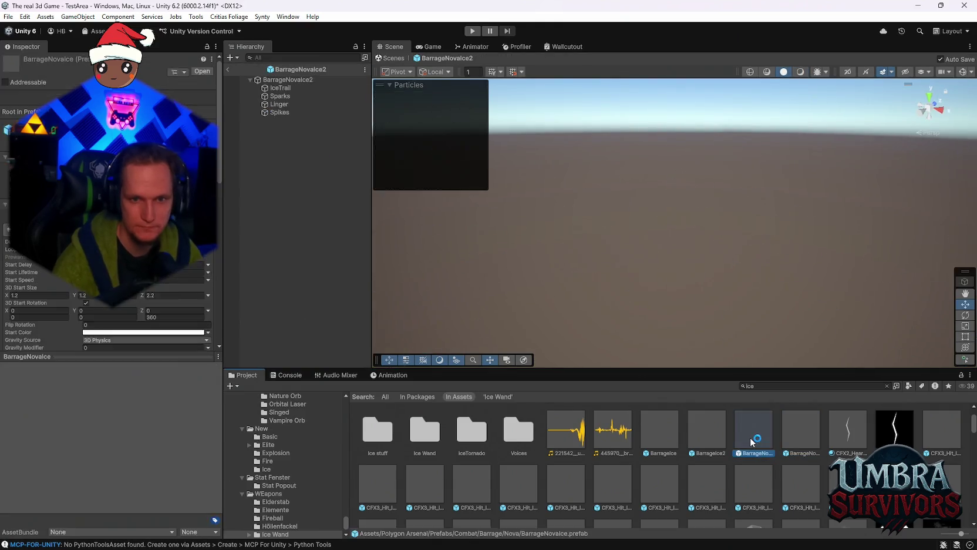
left_click(721, 439)
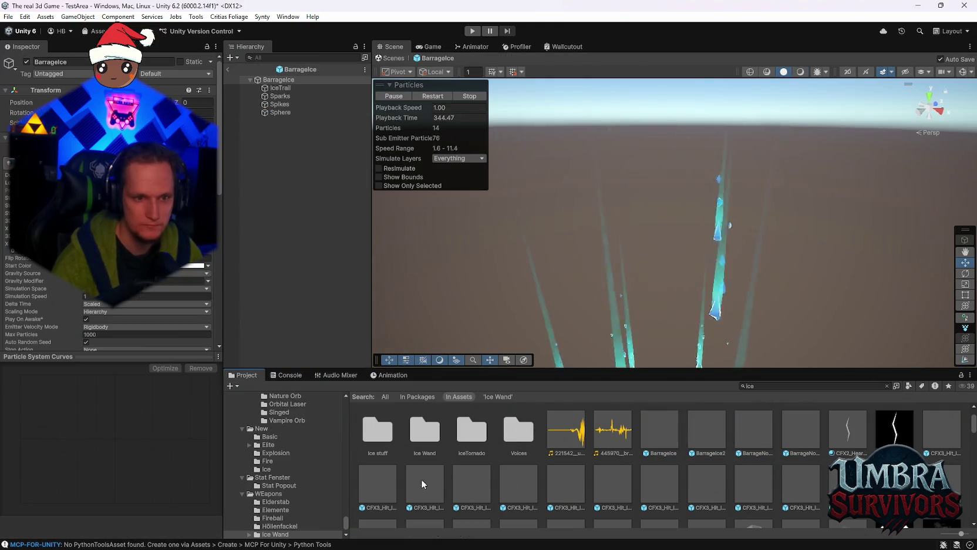
left_click(360, 488)
double_click(427, 482)
left_click(477, 485)
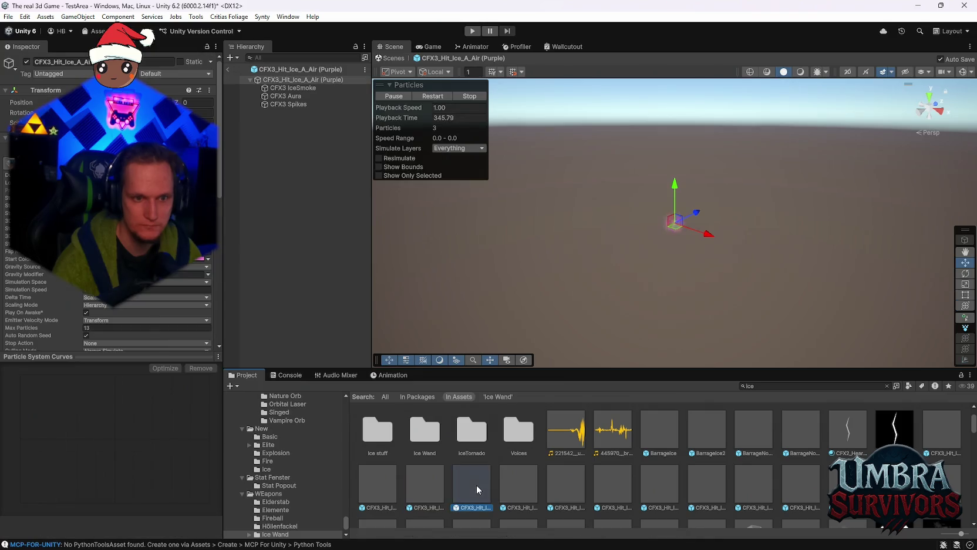
double_click(522, 483)
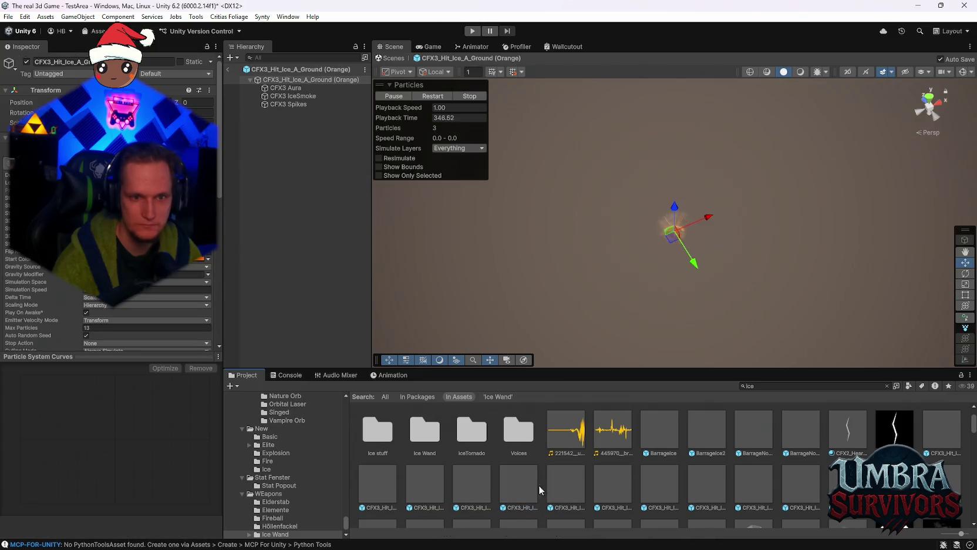
double_click(655, 484)
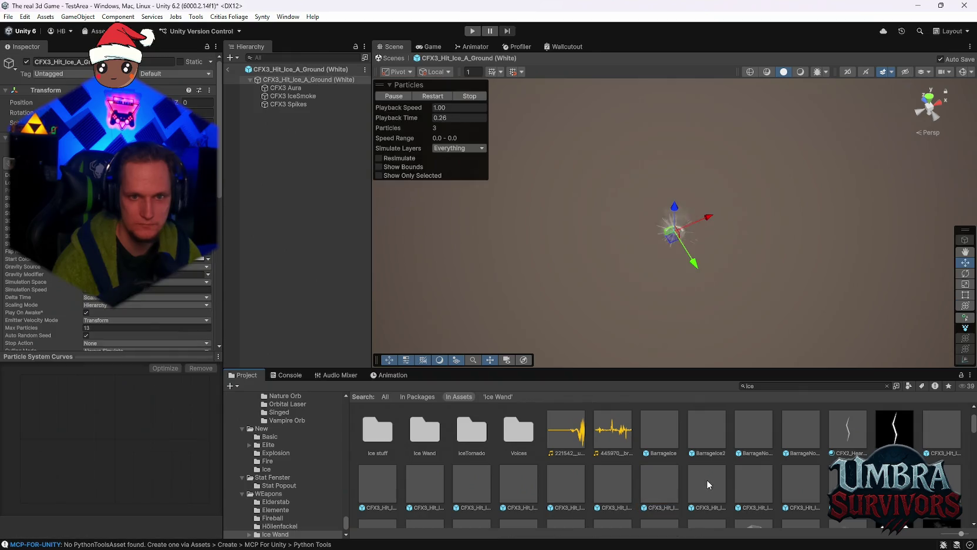
double_click(764, 484)
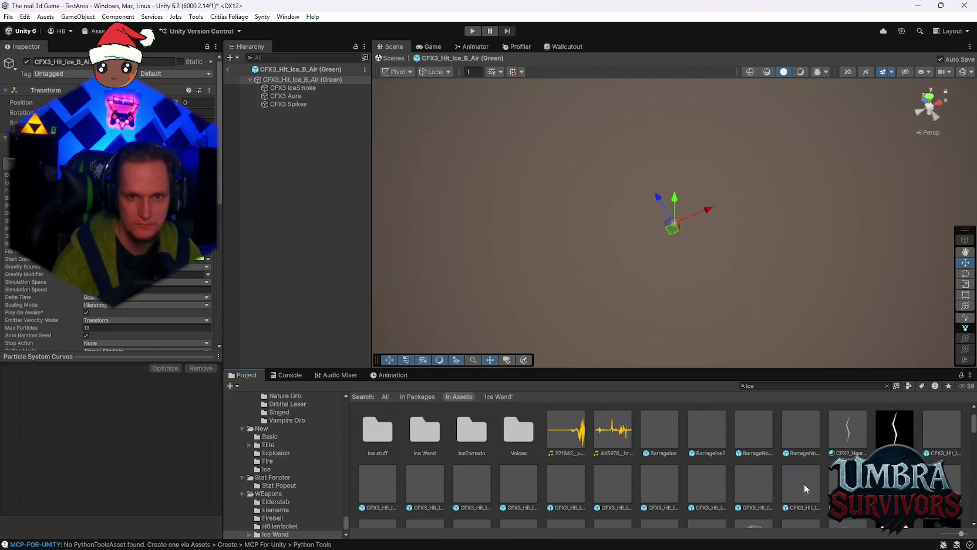
- Preview the CFXR3 Hit Ice, Iceball, FX_Shardice_Shooting_01 and IceExplosion effect prefabs
scroll(804, 483, "down", 1)
scroll(569, 442, "down", 3)
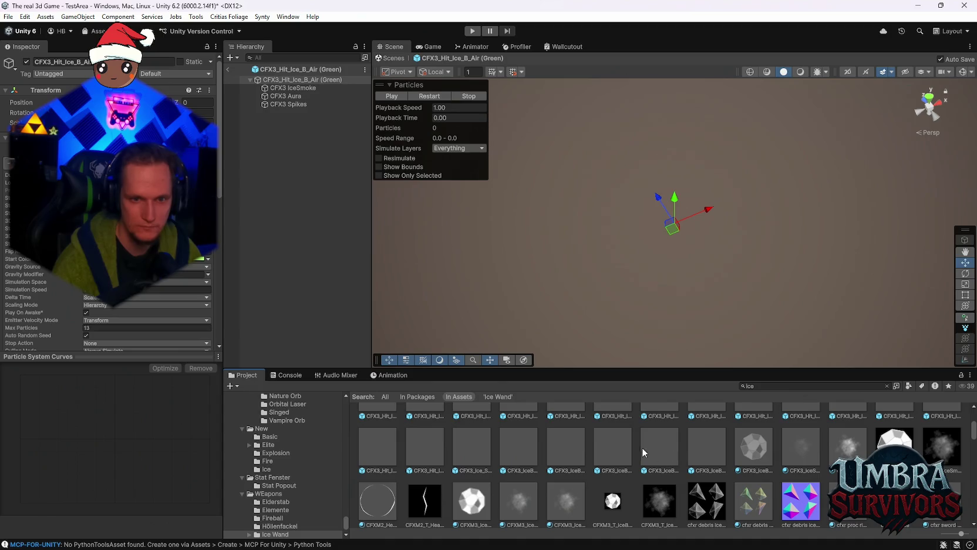
double_click(522, 491)
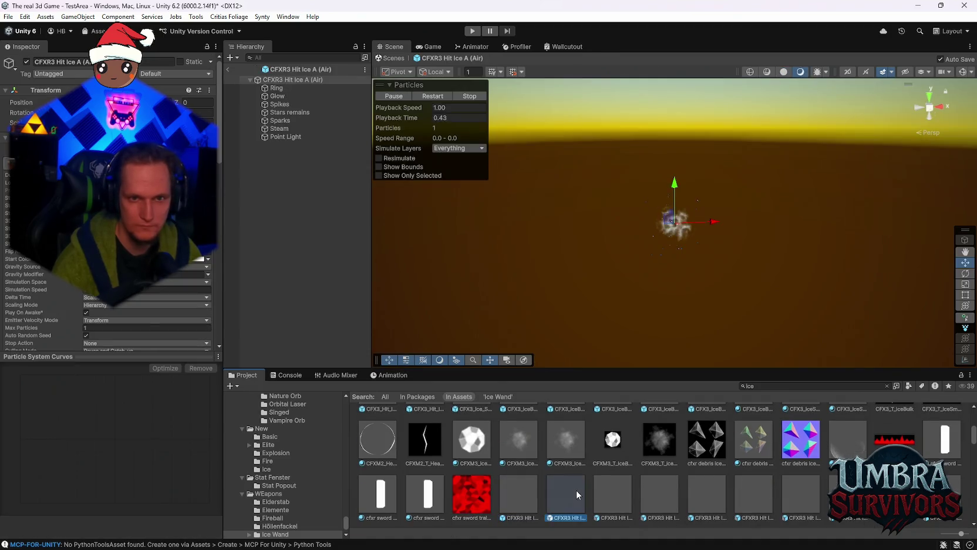
scroll(667, 477, "down", 2)
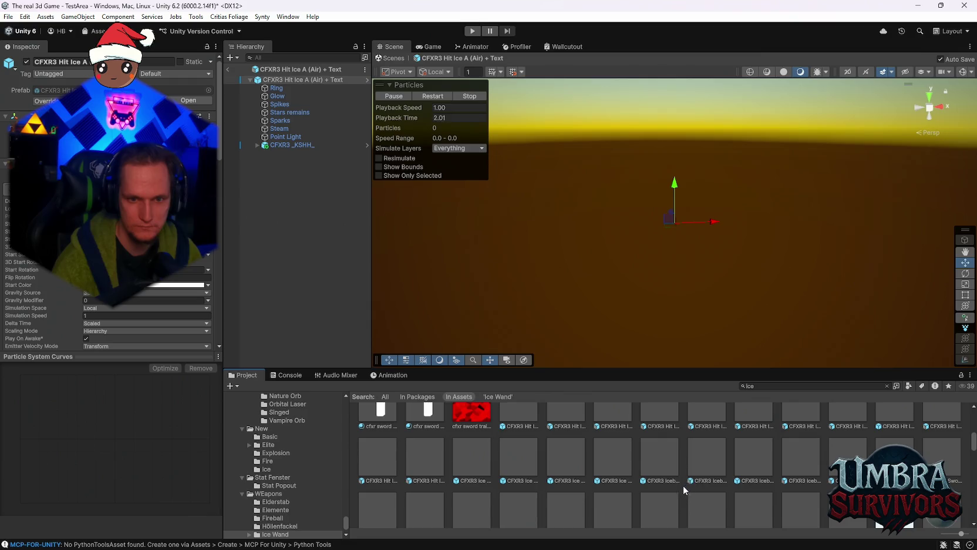
double_click(705, 464)
scroll(705, 464, "down", 2)
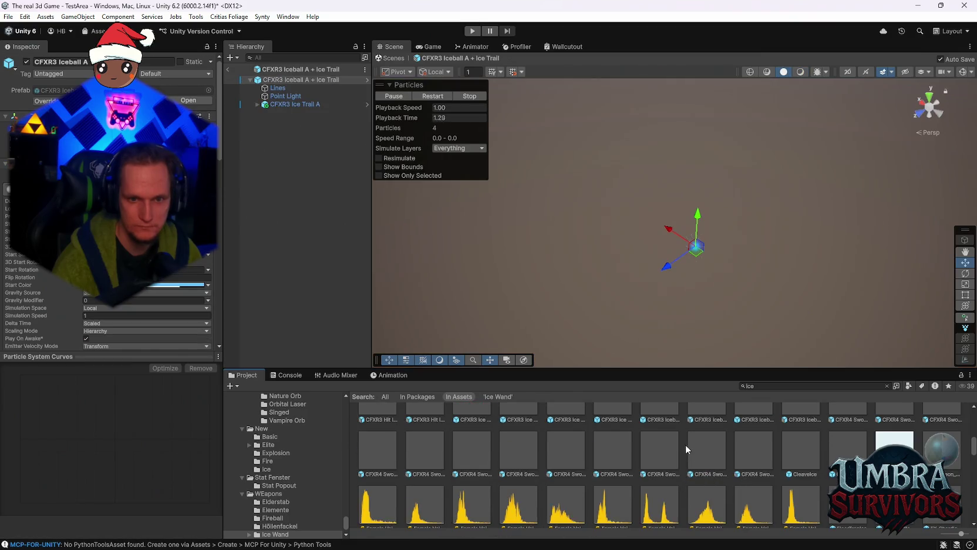
double_click(710, 457)
scroll(721, 456, "down", 2)
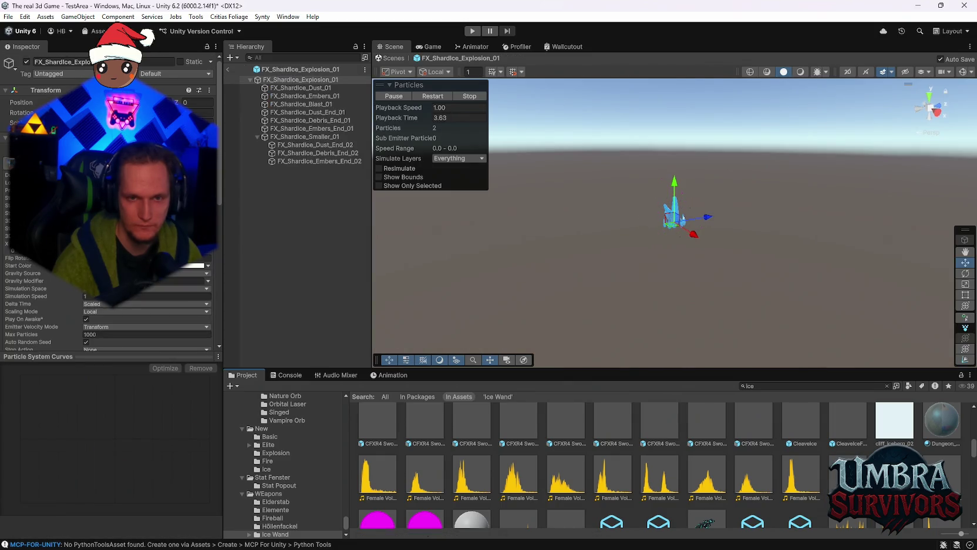
double_click(941, 472)
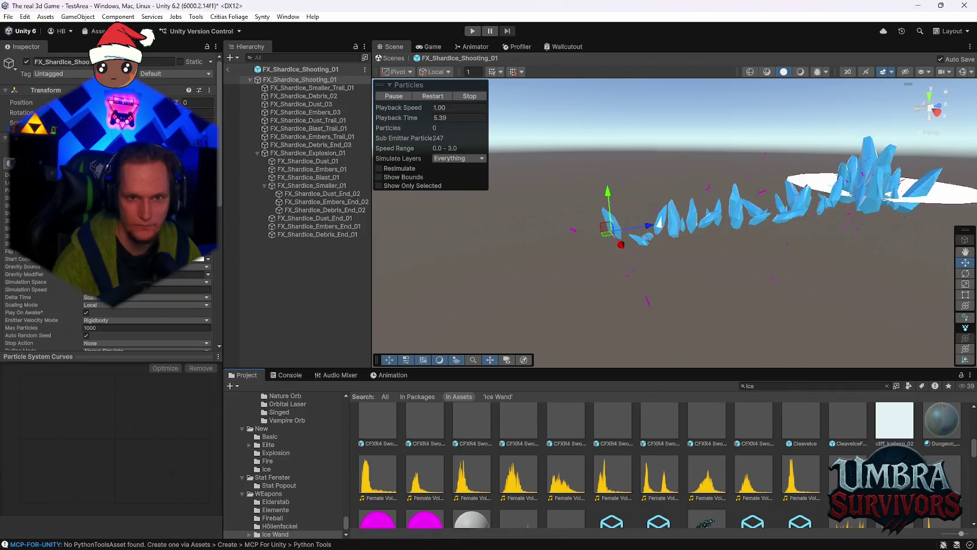
scroll(594, 487, "down", 2)
scroll(642, 480, "down", 5)
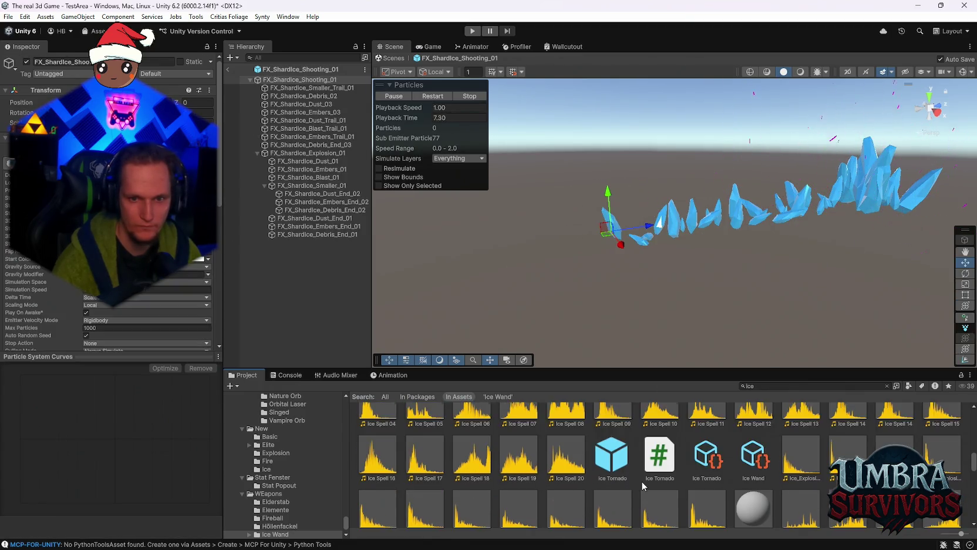
double_click(938, 452)
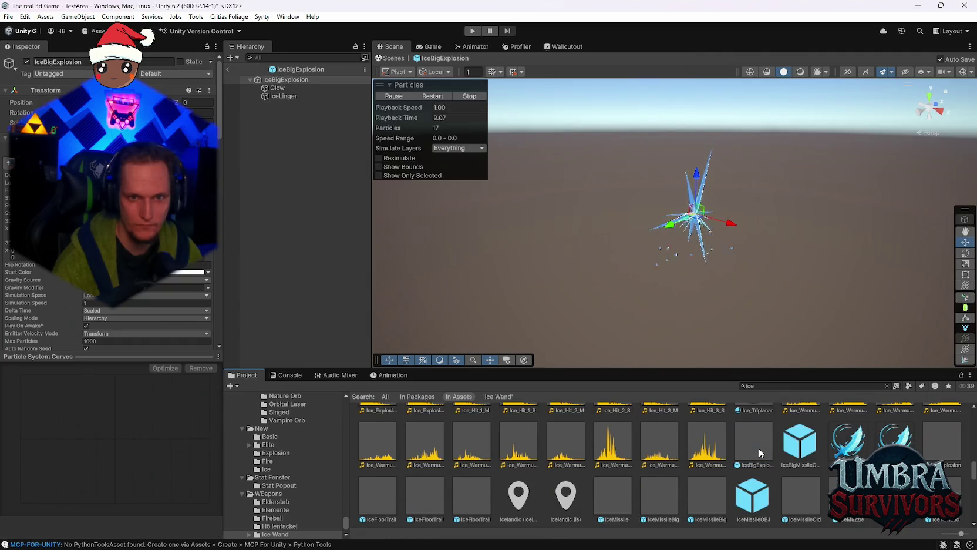
- Preview the IceFloorTrail, IceMissileBig, IceMissileOld and IceMuzzle effects, then open IcePrison
double_click(372, 502)
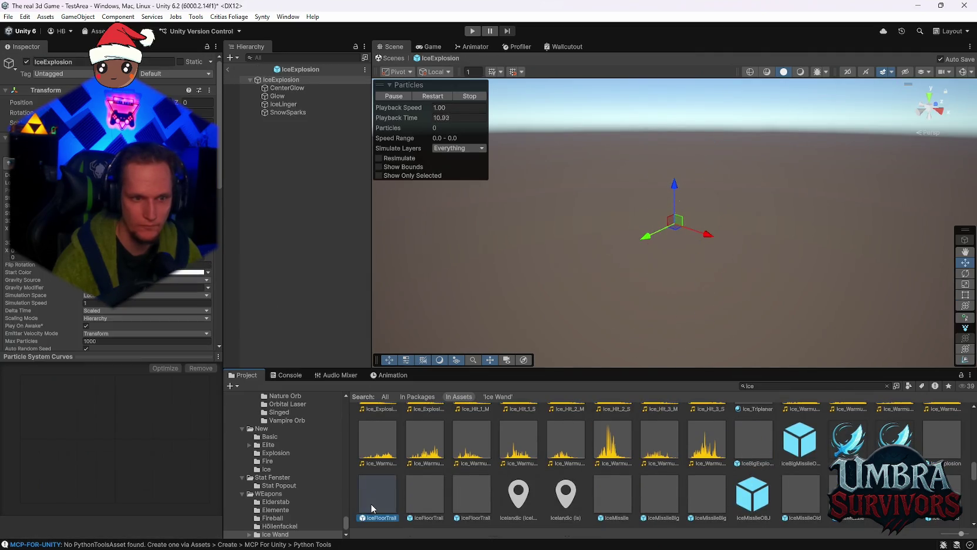
double_click(431, 488)
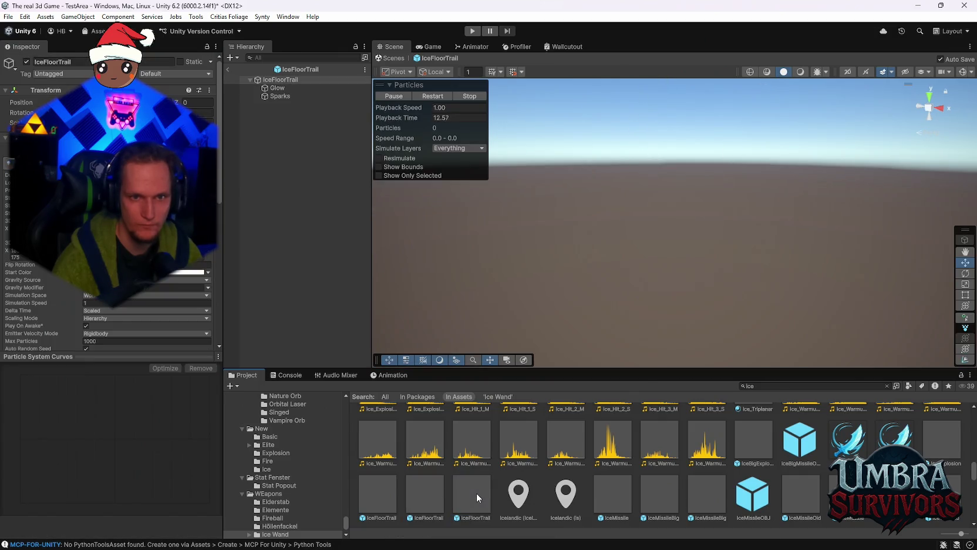
left_click(622, 495)
double_click(658, 493)
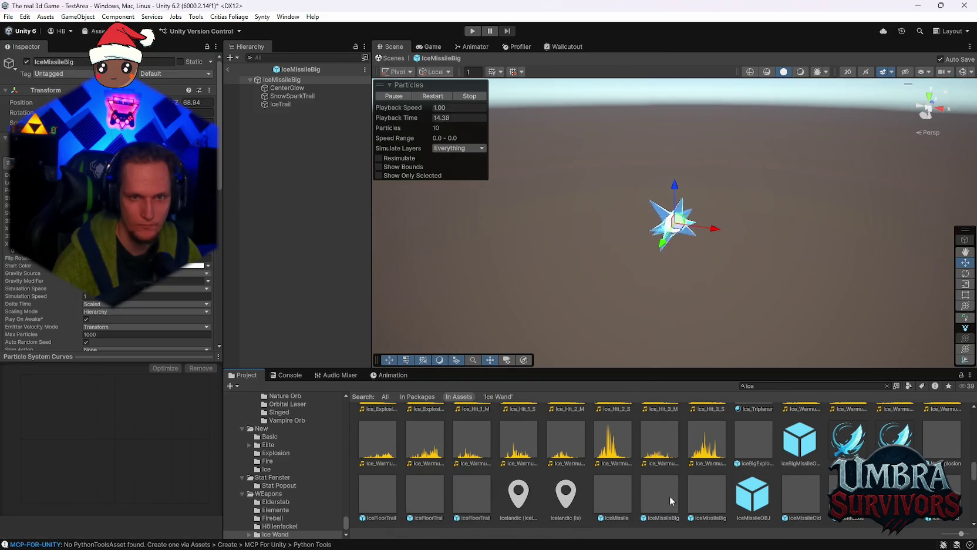
double_click(705, 505)
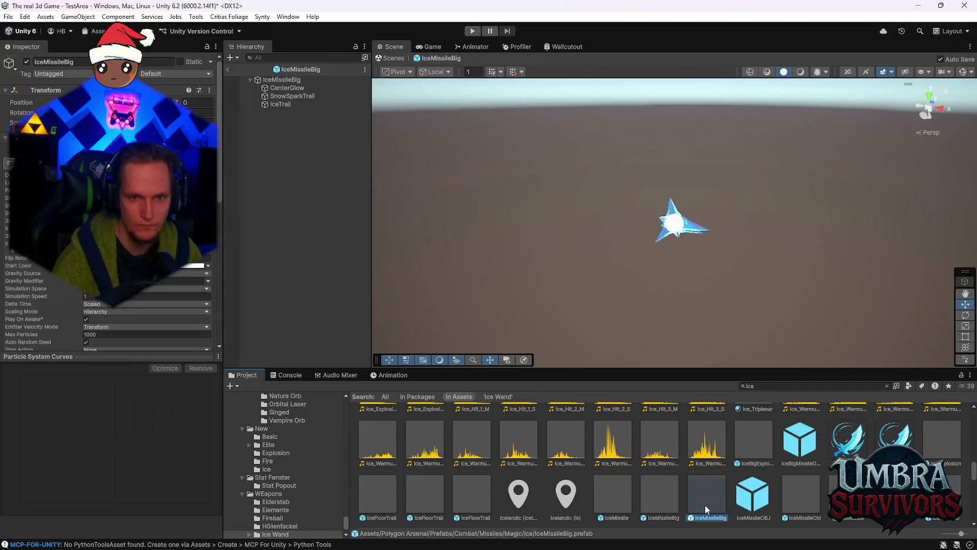
double_click(809, 497)
double_click(848, 496)
double_click(894, 496)
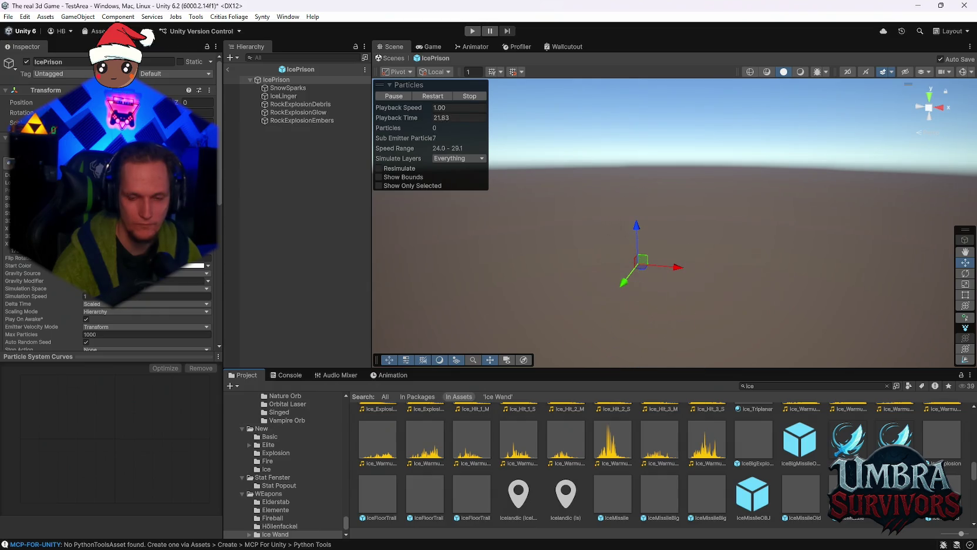
- Inspect the IceTornado and IcePrison prefab assets and clear the 'ice' search
left_click(942, 496)
left_click(894, 496)
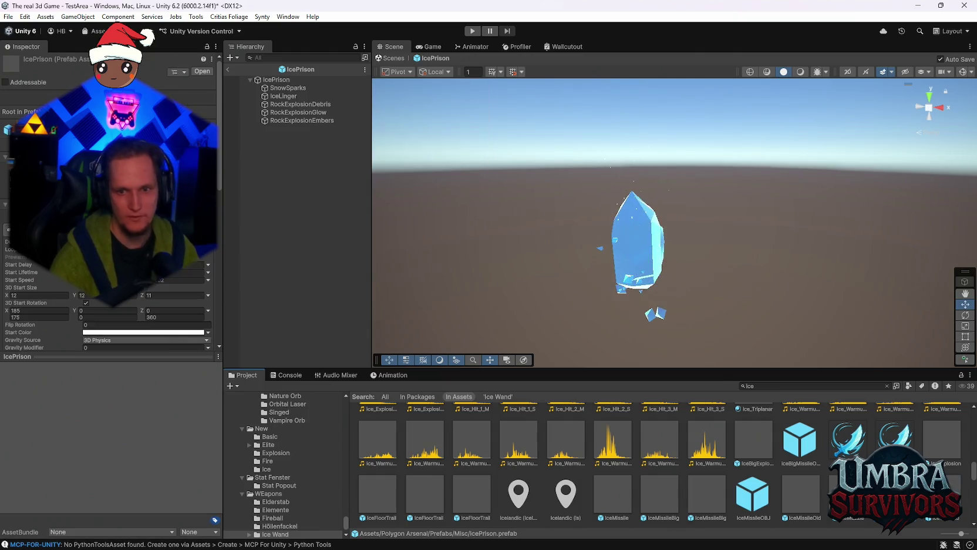
scroll(308, 484, "down", 3)
left_click(300, 492)
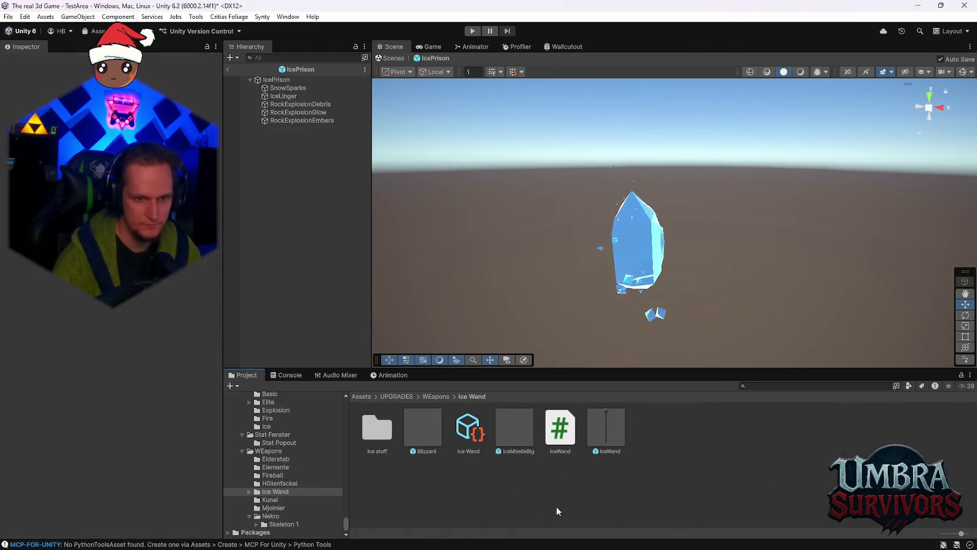
- Return to the main scene and place an IcePrison instance onto the wolf
left_click(561, 431)
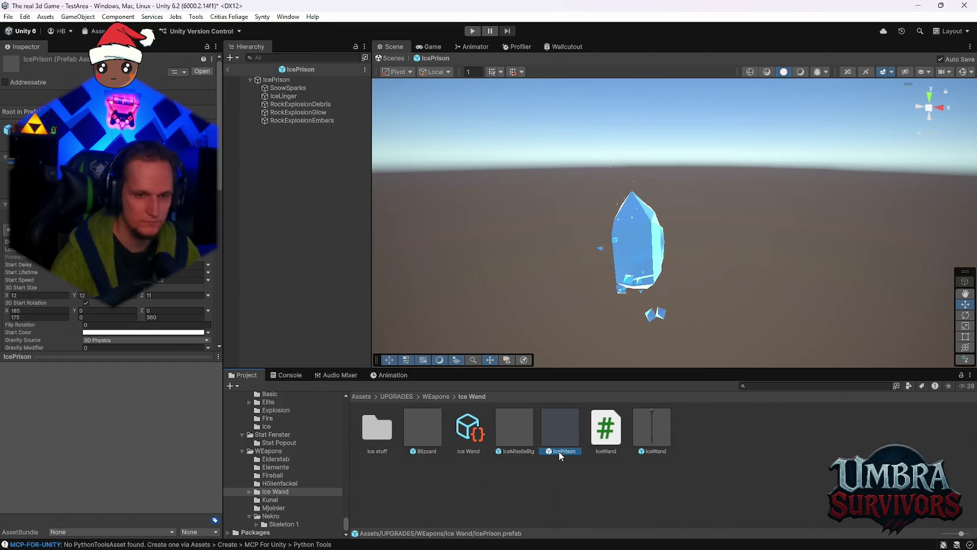
left_click(227, 69)
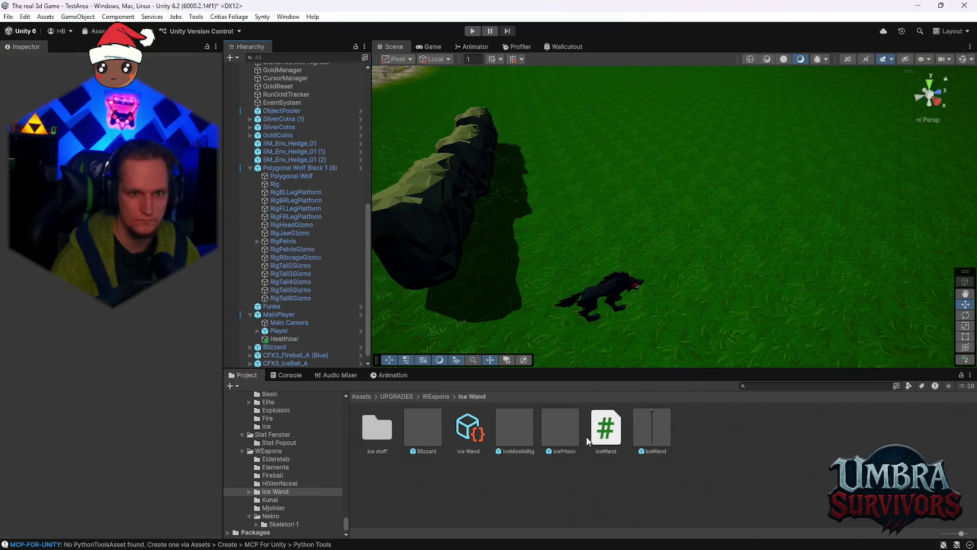
left_click_drag(580, 351, 608, 323)
scroll(607, 322, "up", 3)
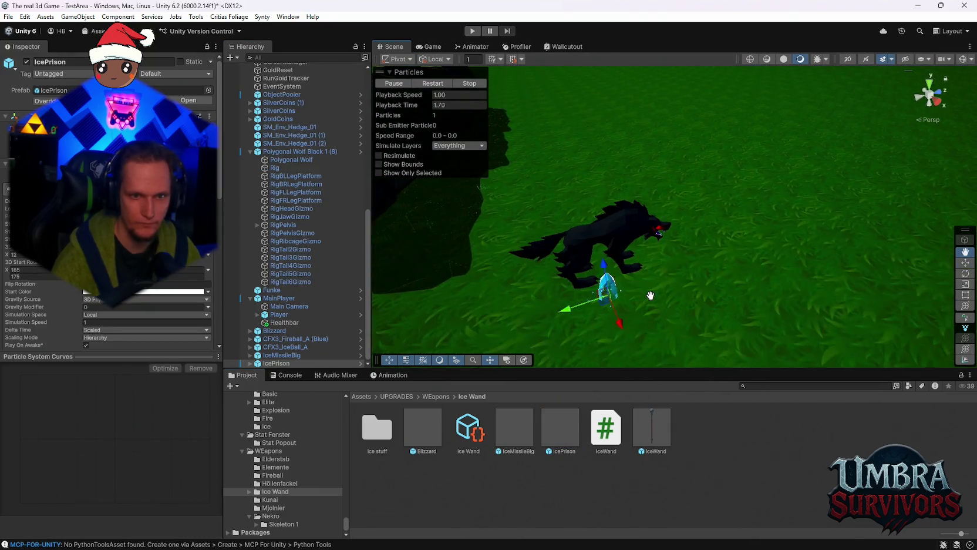
- Play and replay the IcePrison effect, framing the ice crystal around the wolf
left_click(429, 83)
left_click_drag(543, 240, 661, 240)
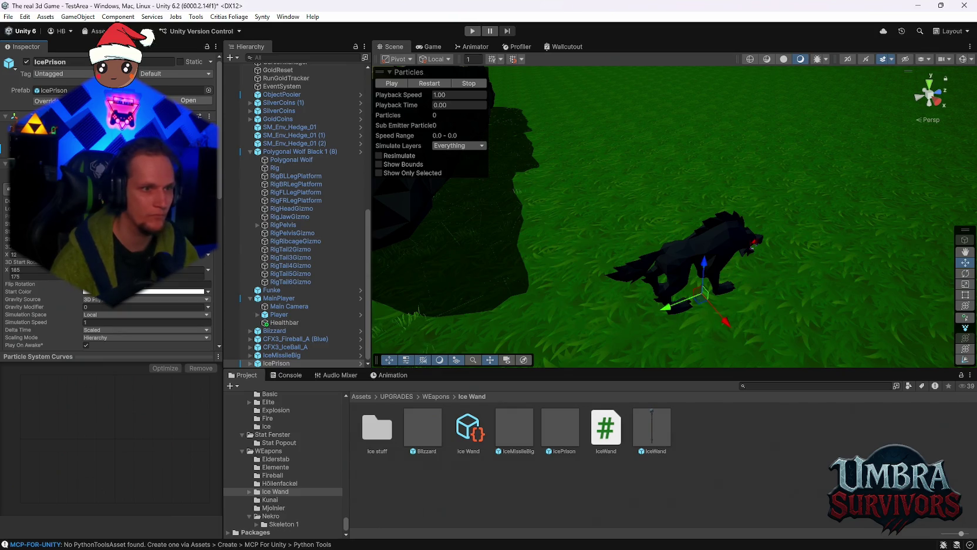
left_click(420, 84)
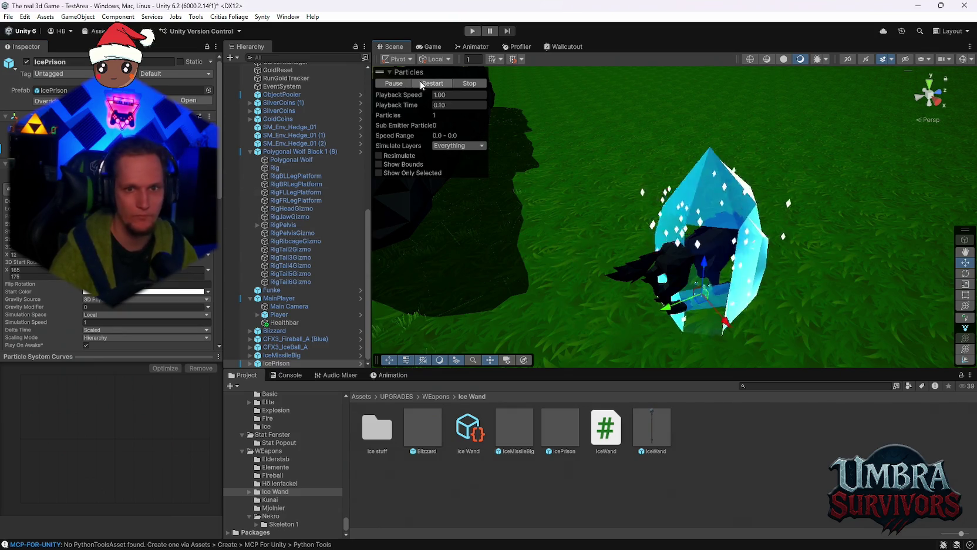
mouse_move(528, 247)
left_mouse_down()
mouse_move(577, 277)
mouse_move(628, 263)
mouse_move(639, 287)
left_mouse_up()
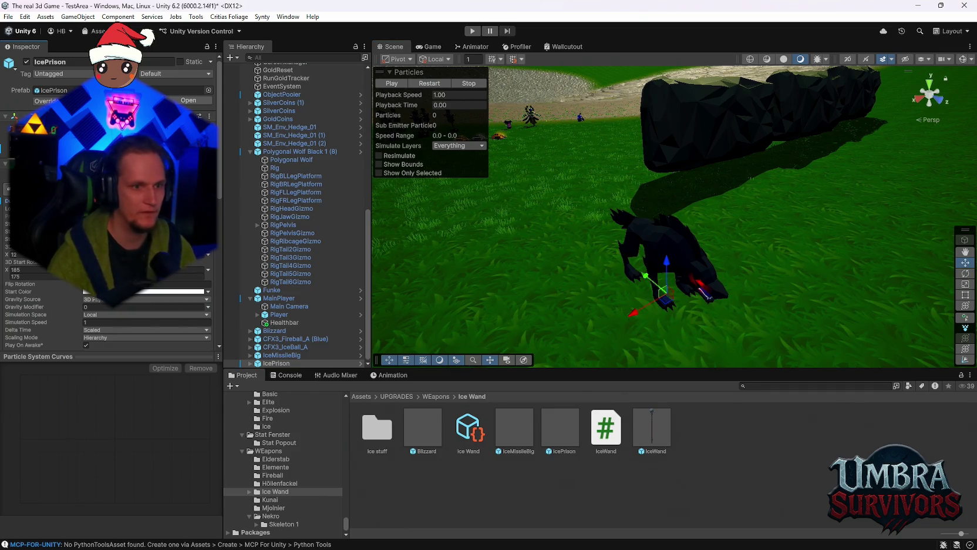
left_click(428, 84)
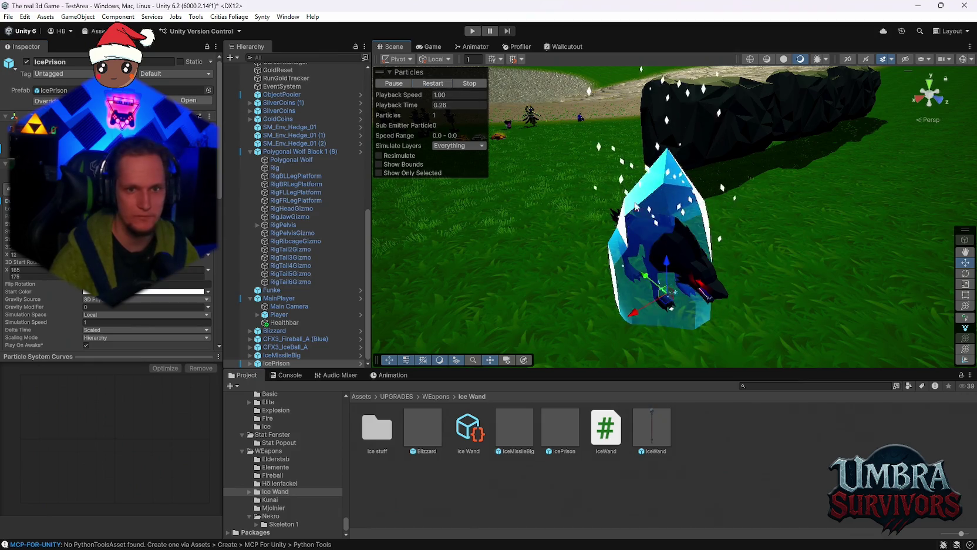
left_click_drag(622, 207, 631, 209)
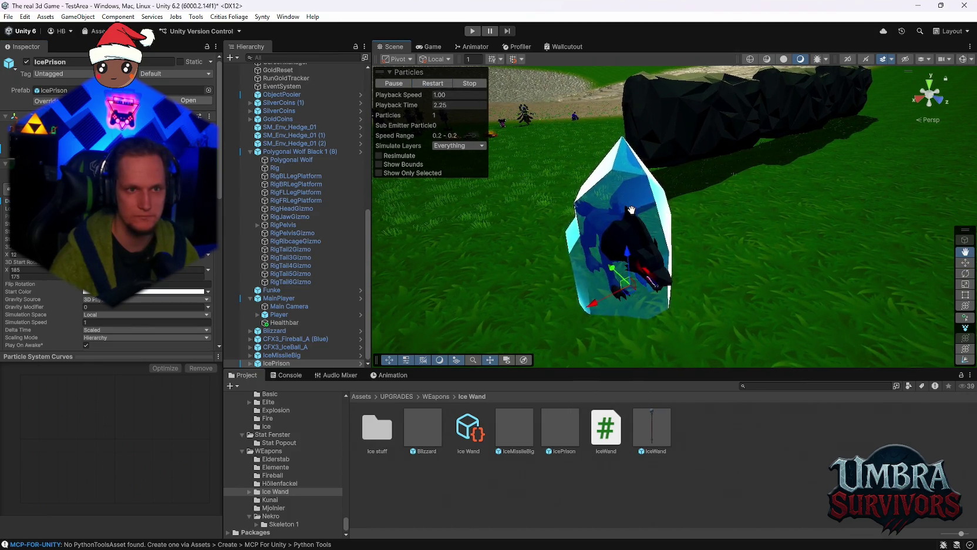
scroll(109, 235, "down", 3)
scroll(109, 235, "down", 5)
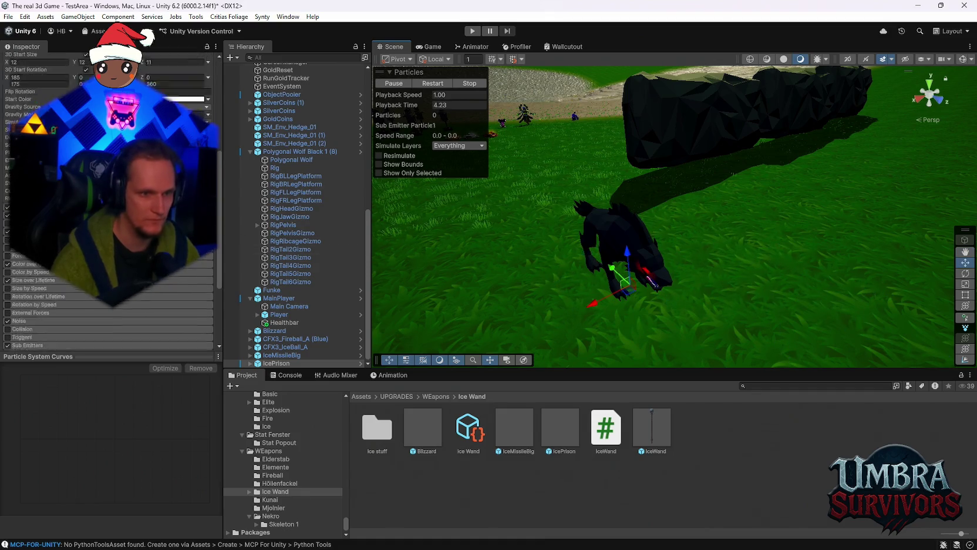
- Expand IcePrison to show its child effects and review its Particle System modules
key("Right")
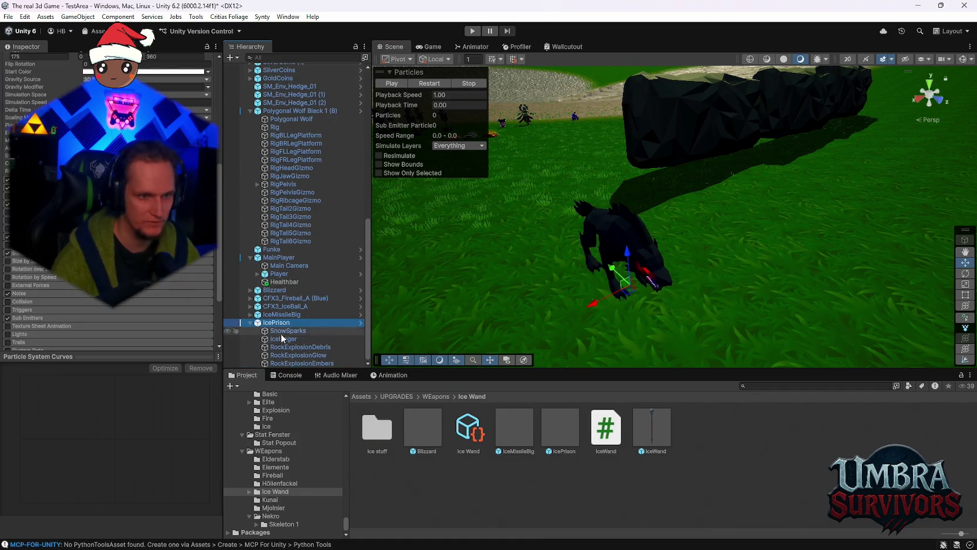
left_click(324, 346)
key("Up")
key("Up")
key("Up")
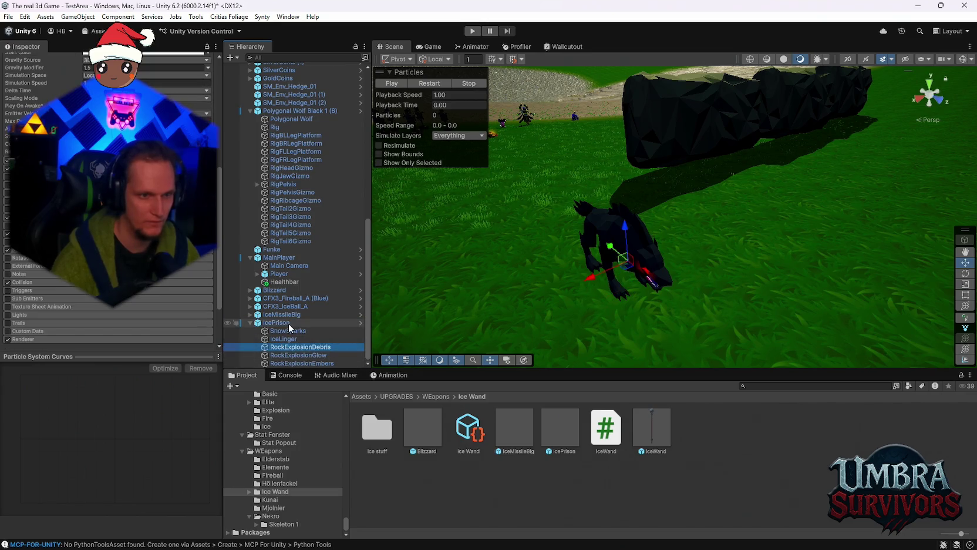
scroll(176, 282, "up", 10)
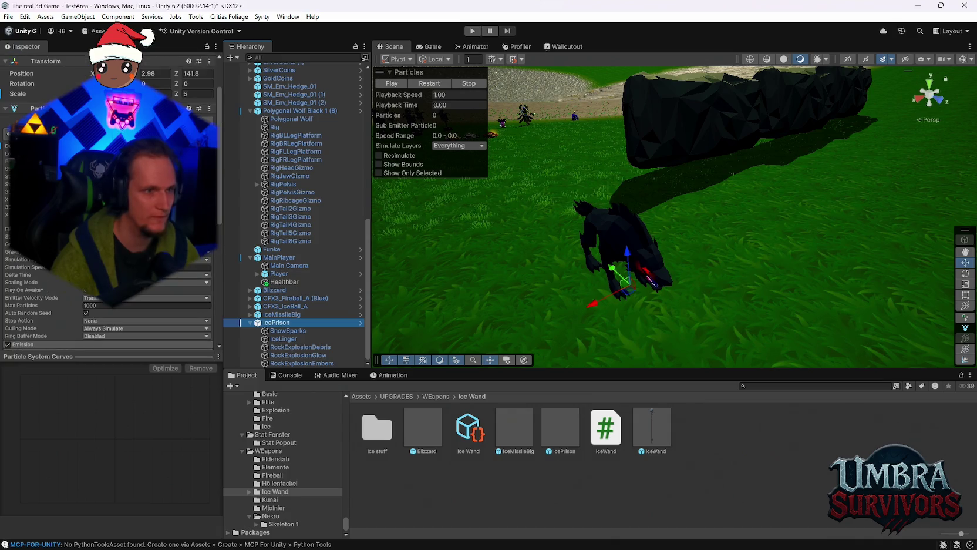
scroll(147, 265, "down", 5)
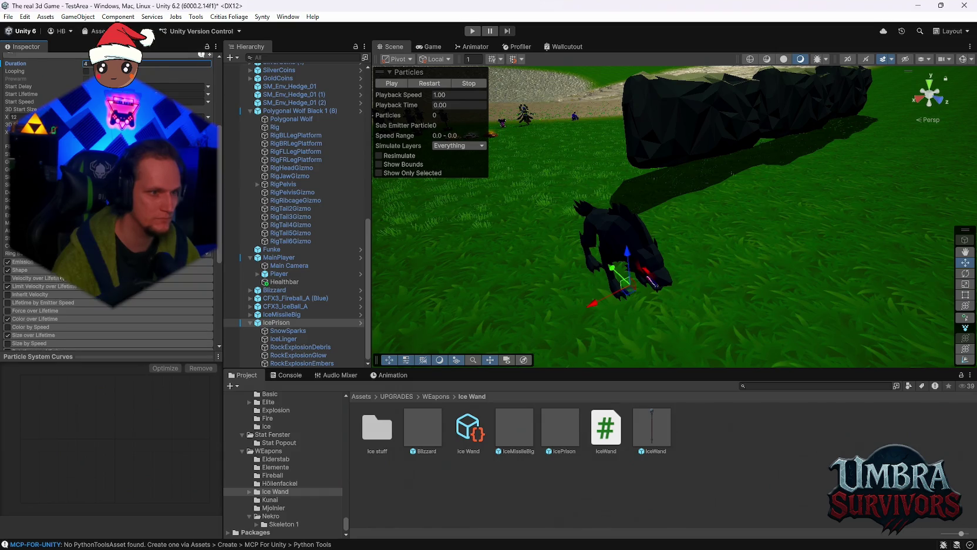
scroll(61, 277, "down", 3)
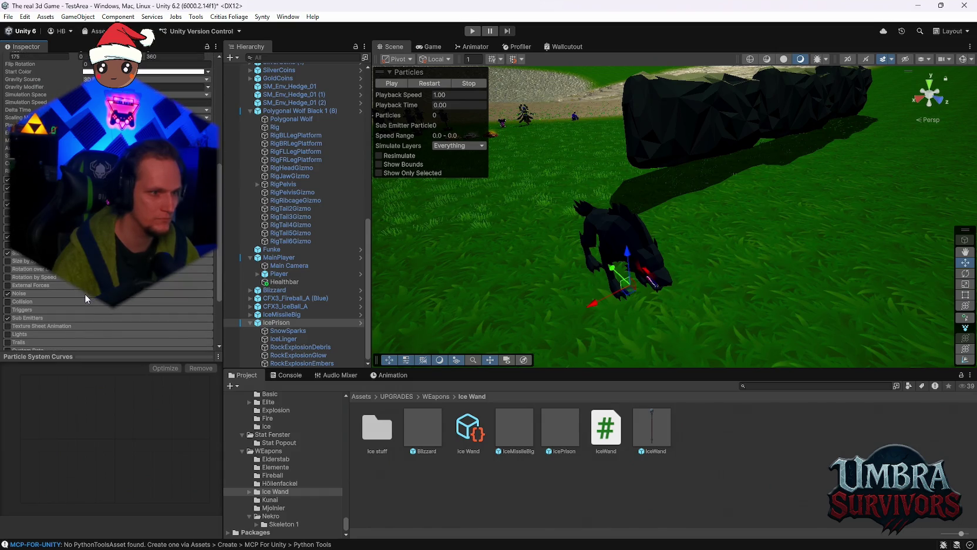
scroll(85, 294, "up", 10)
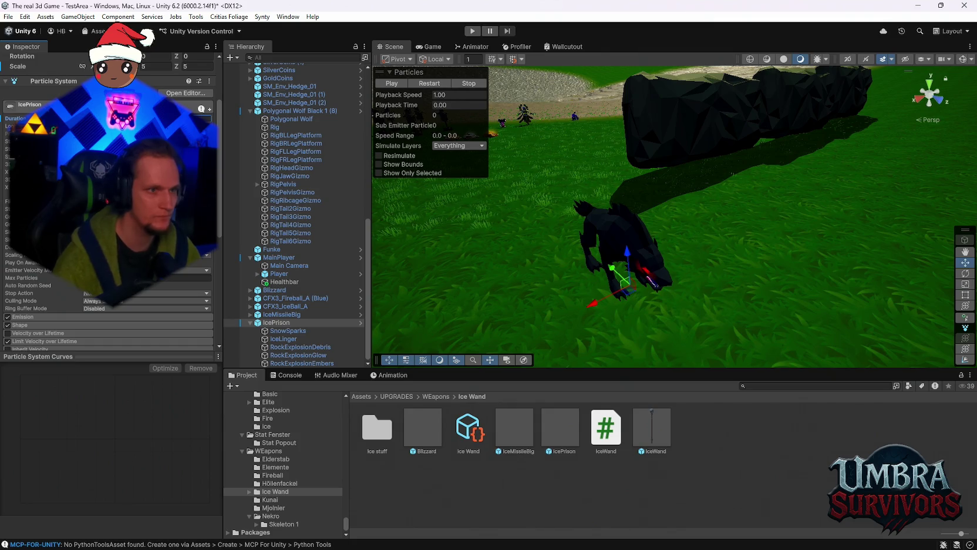
- Replay the IcePrison effect on the wolf several times
left_click(419, 83)
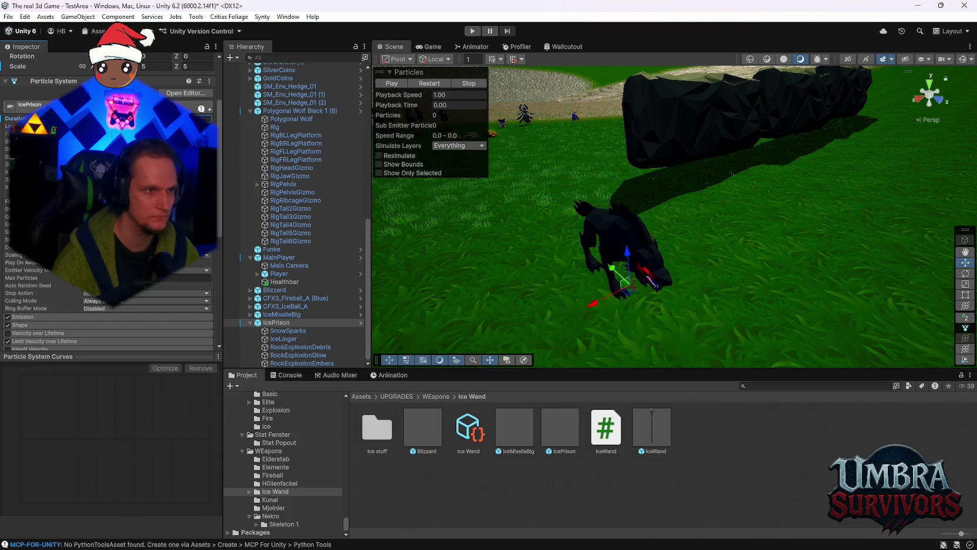
scroll(109, 205, "up", 3)
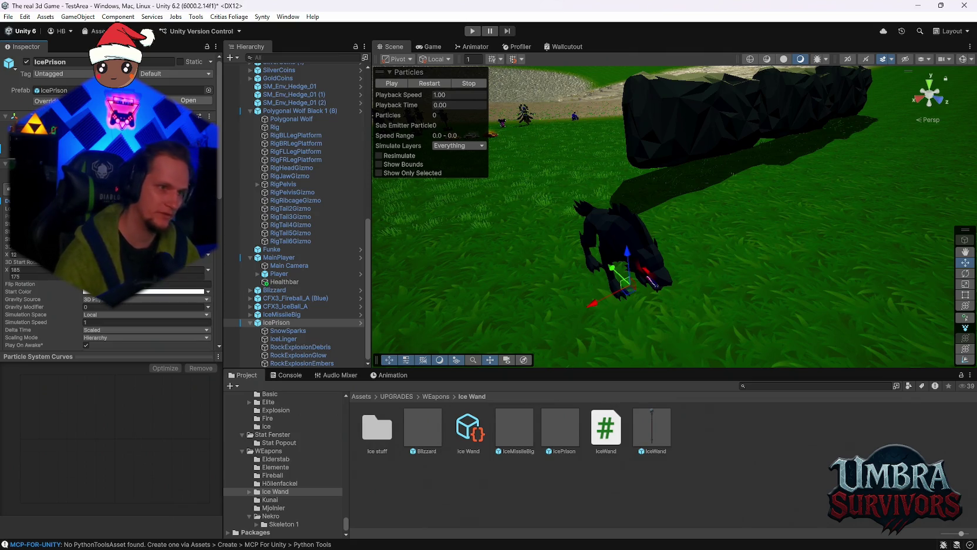
left_click(437, 84)
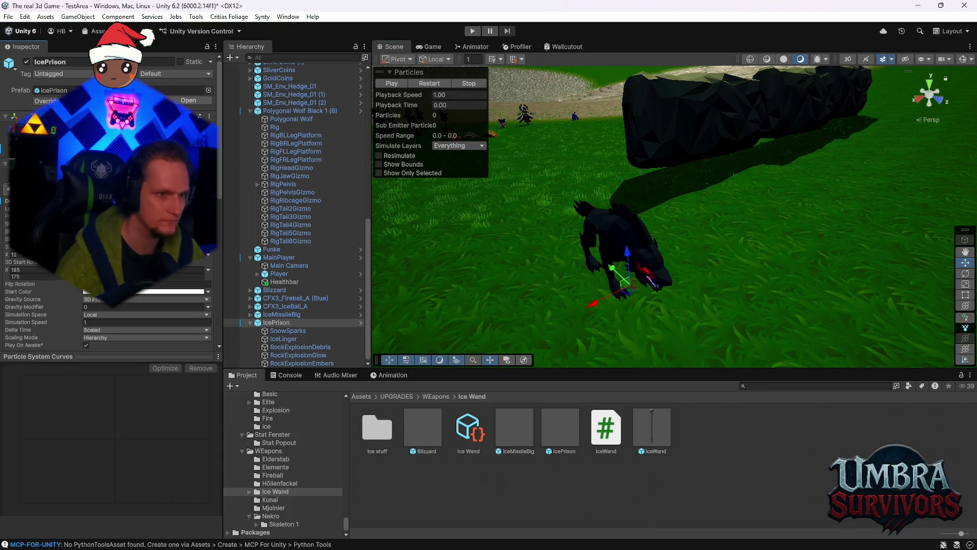
left_click(424, 85)
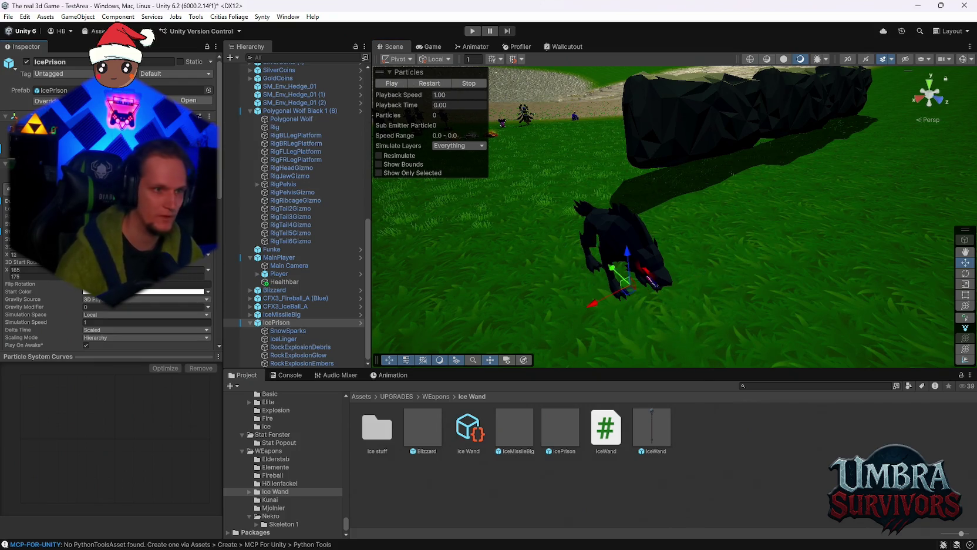
left_click(436, 83)
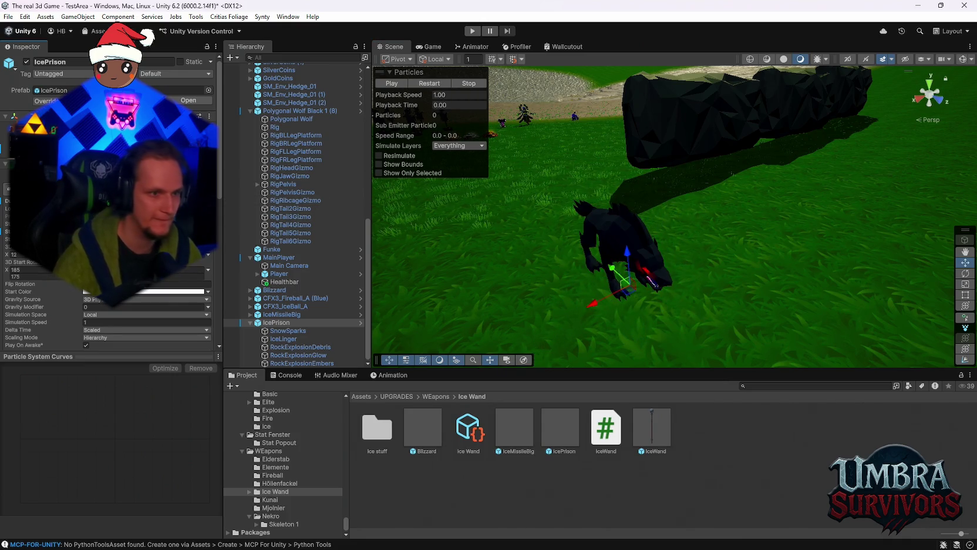
- Check a particle property's value mode without changing it, then select SnowSparks
left_click(208, 229)
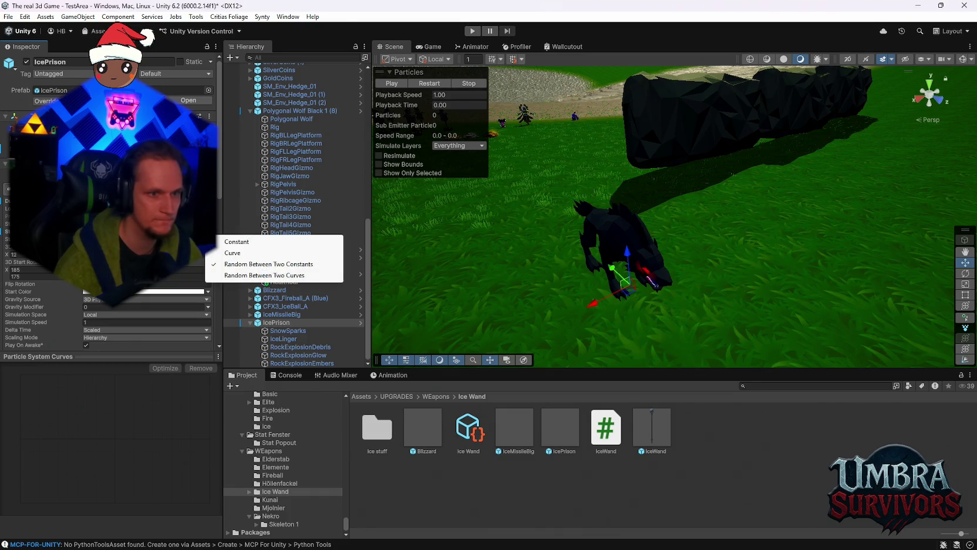
key("Escape")
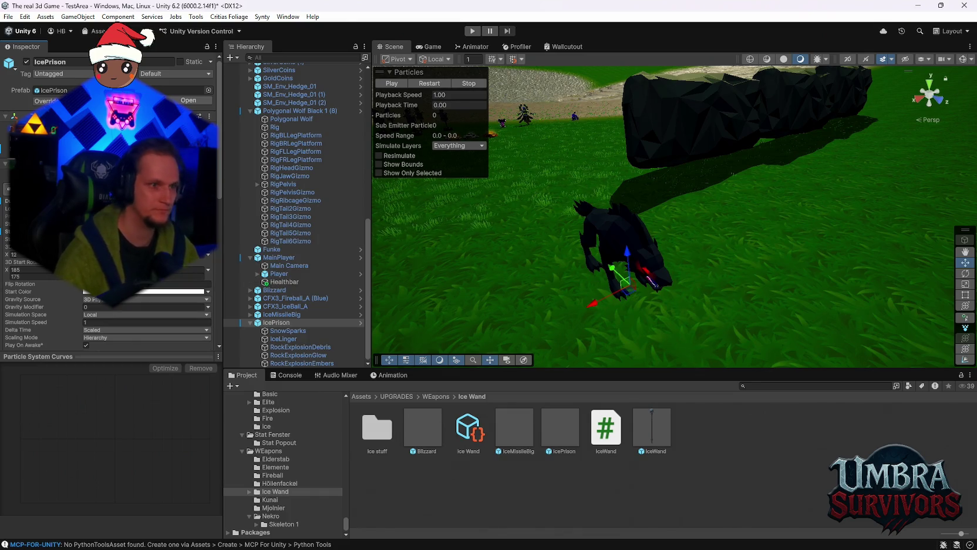
left_click(286, 334)
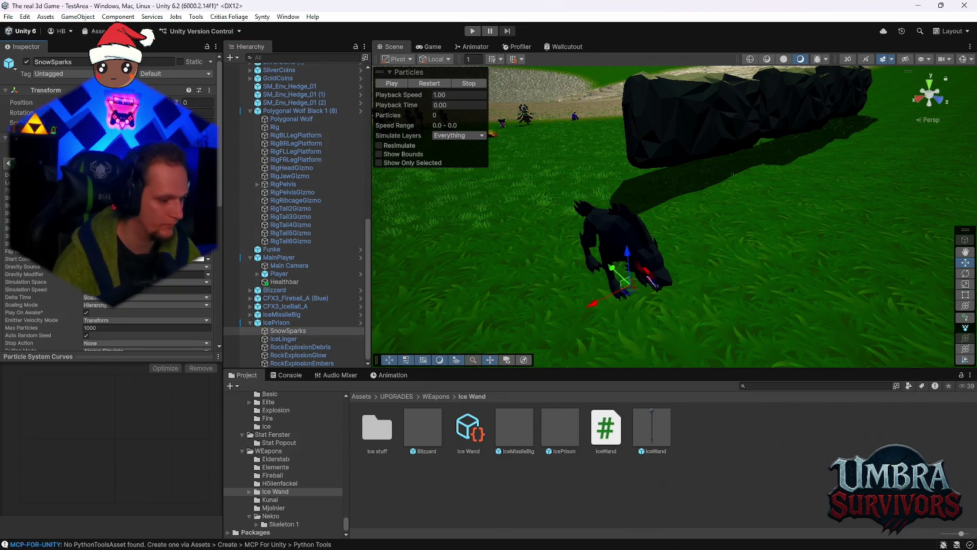
- Inspect the IceLinger, RockExplosionDebris, RockExplosionGlow and RockExplosionEmbers children, then play the effect
left_click(283, 339)
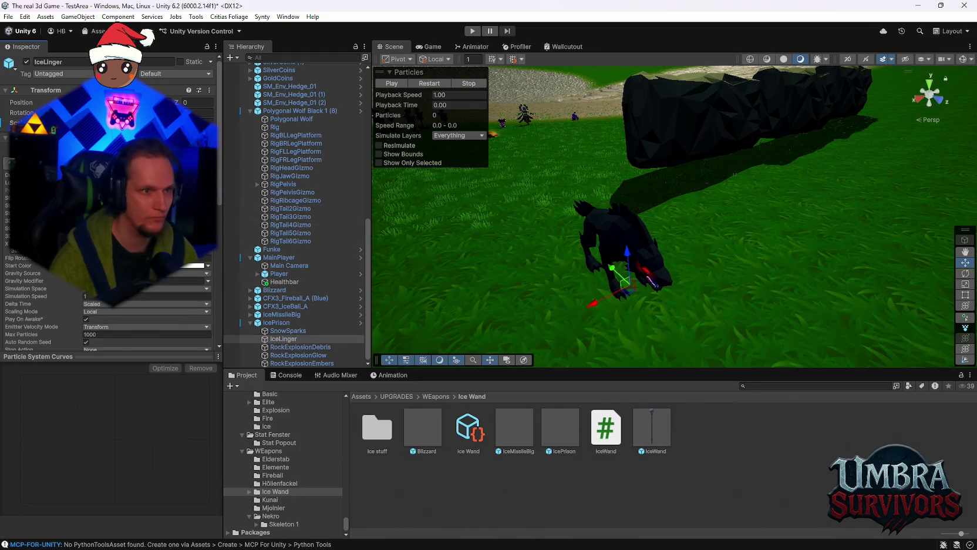
left_click(300, 347)
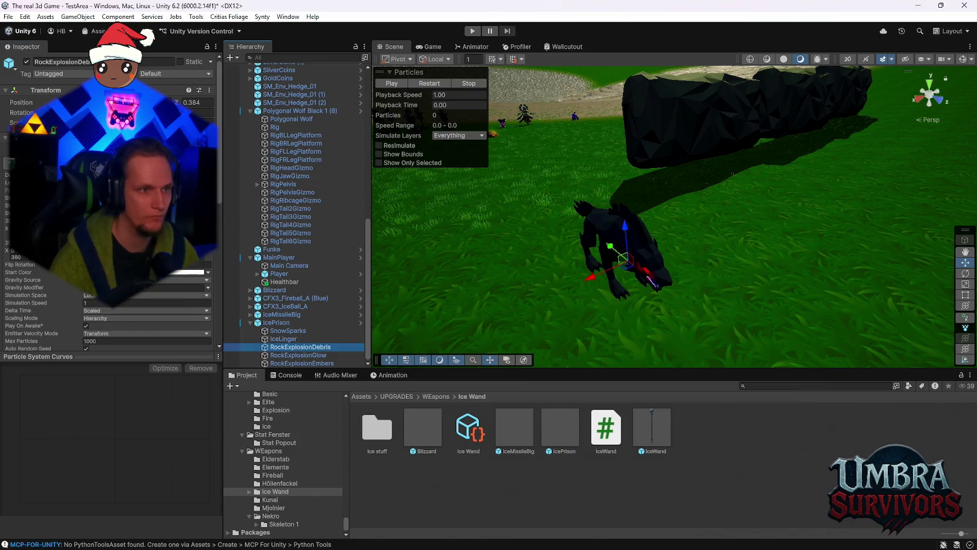
left_click(298, 354)
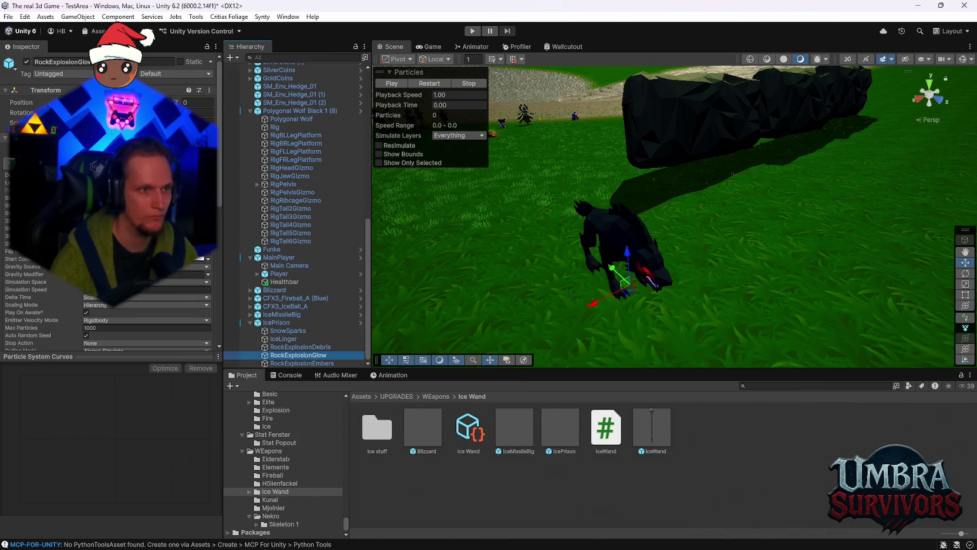
left_click(299, 363)
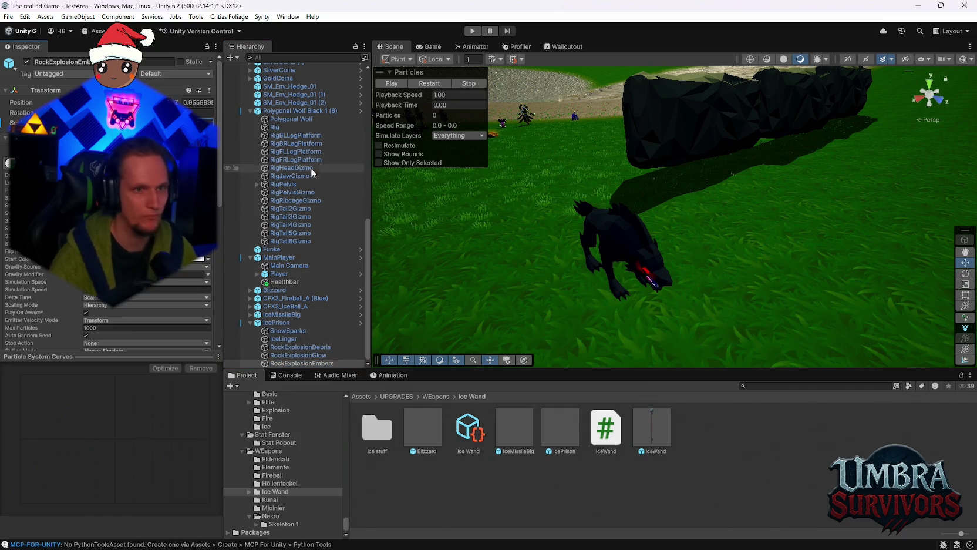
left_click(433, 83)
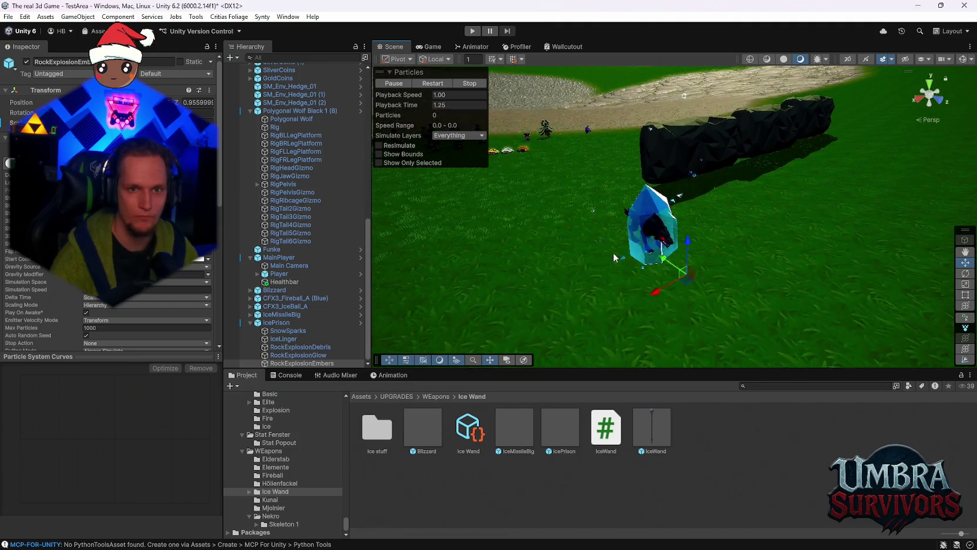
- Delete the SnowSparks child from IcePrison and replay the effect to check the result
left_click(437, 84)
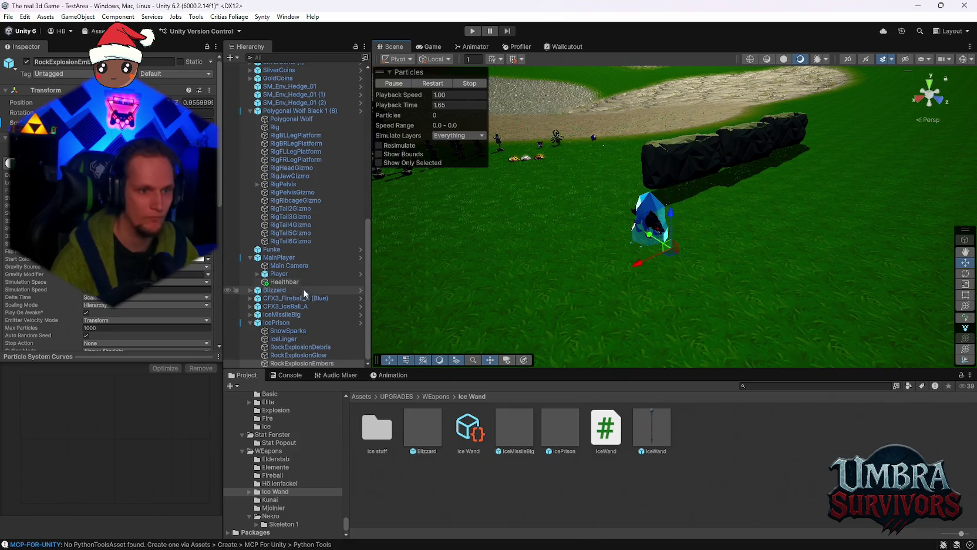
left_click(294, 333)
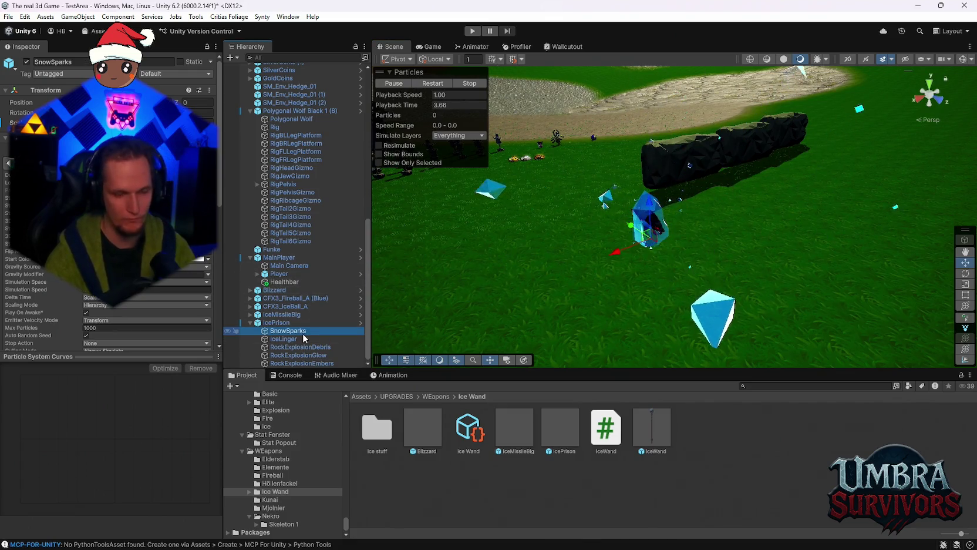
key("Delete")
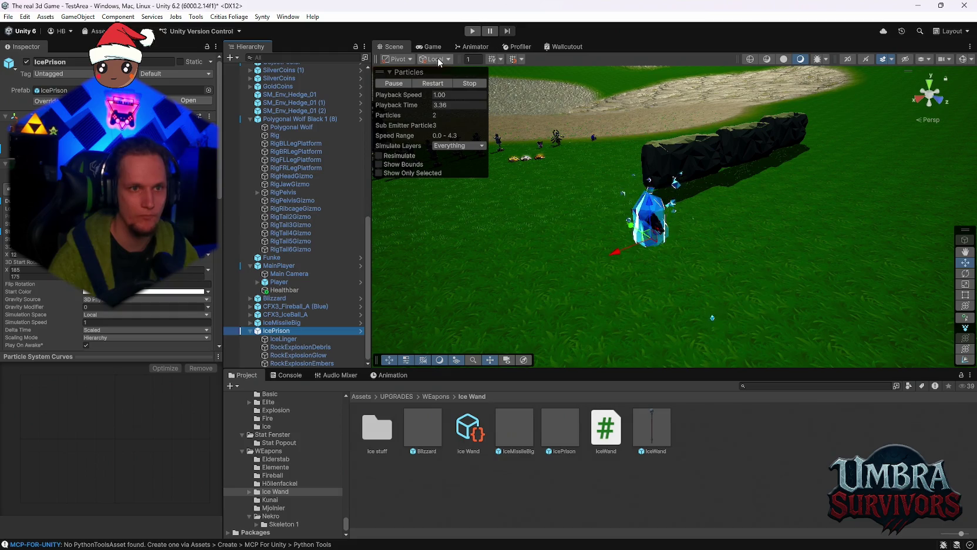
left_click(427, 82)
scroll(625, 246, "up", 3)
left_click_drag(625, 245, 636, 229)
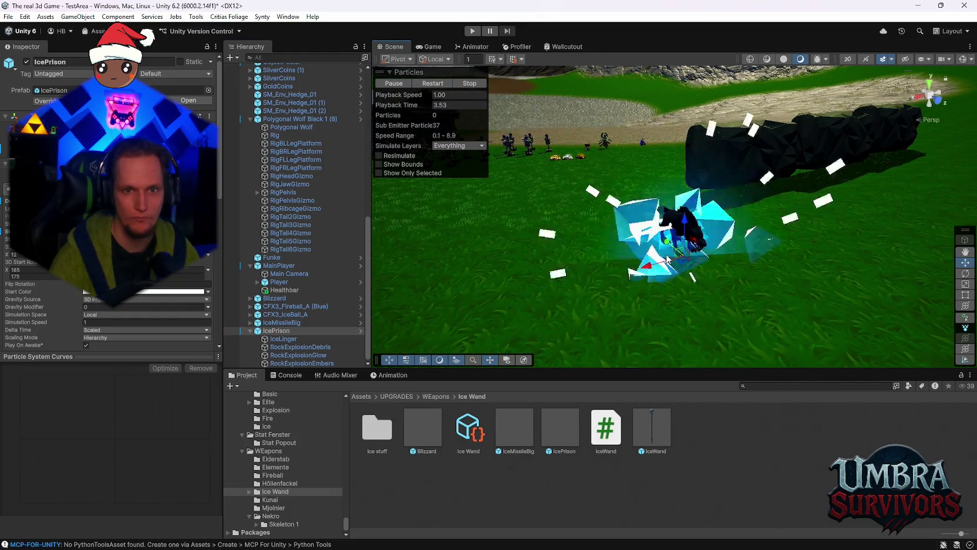
left_click(293, 347)
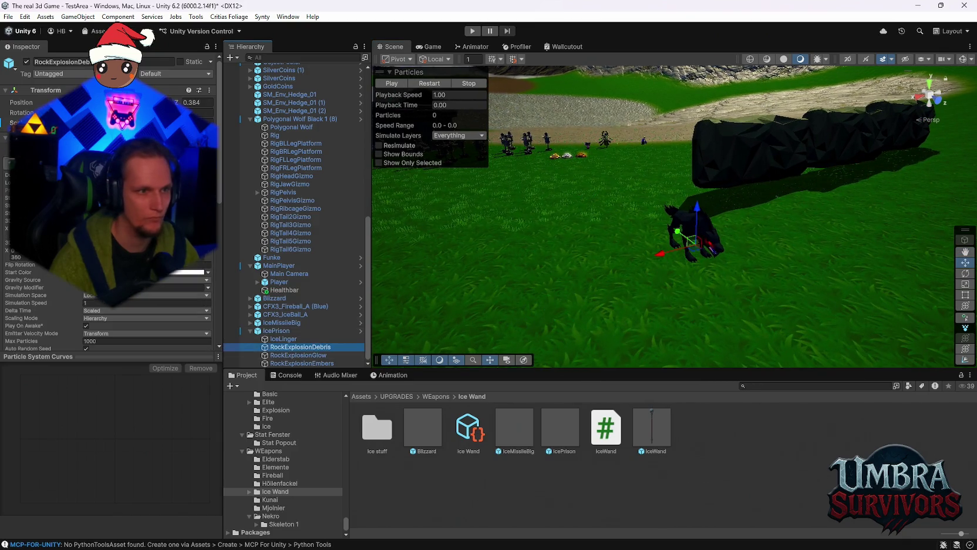
left_click(298, 355)
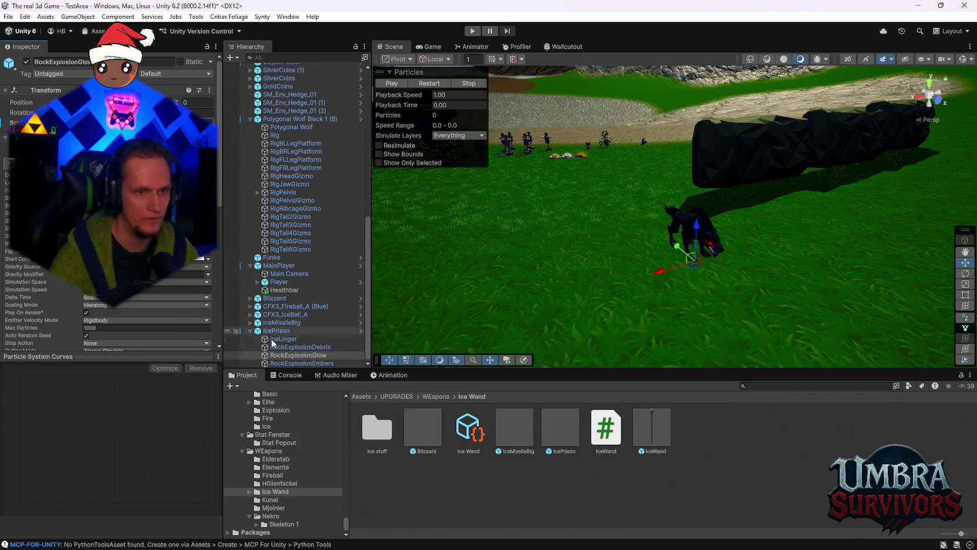
left_click(302, 363)
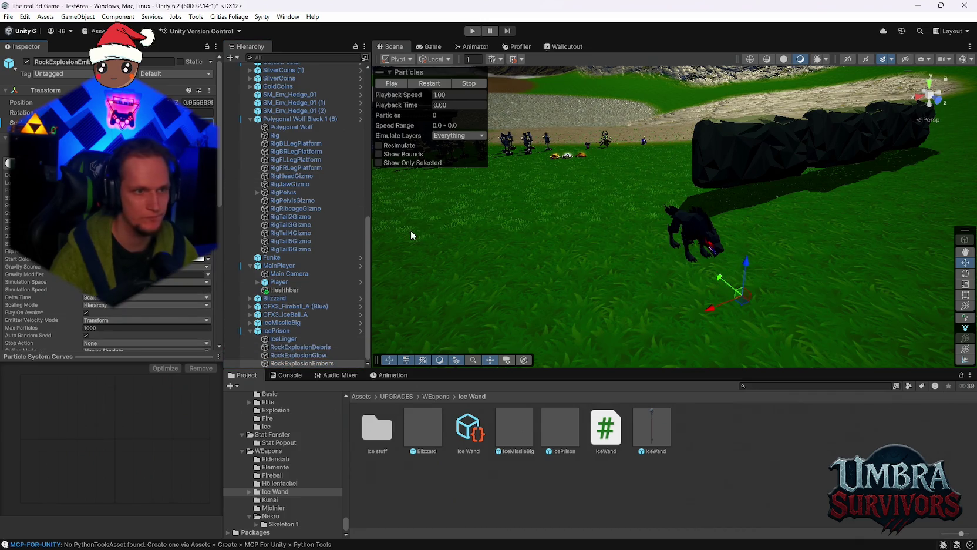
left_click(429, 83)
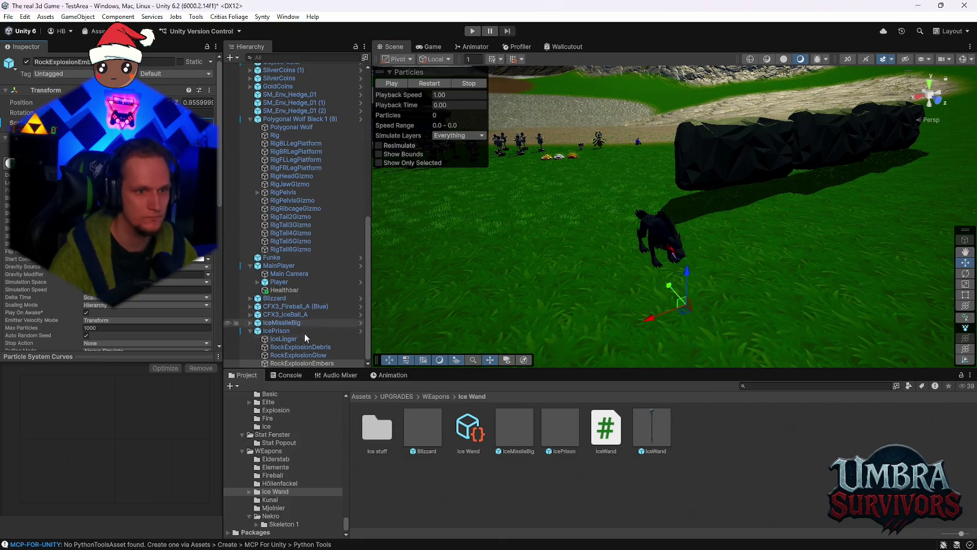
left_click(298, 355)
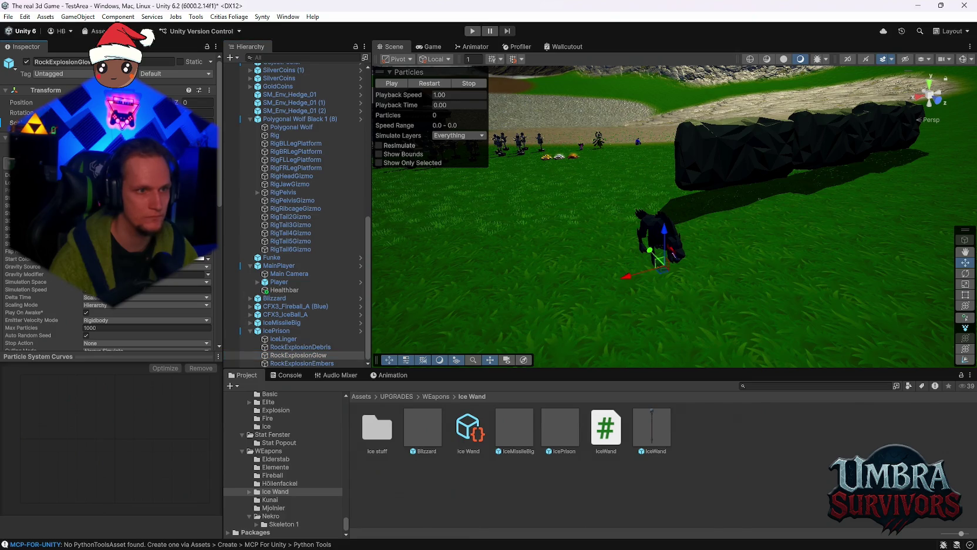
left_click(299, 347)
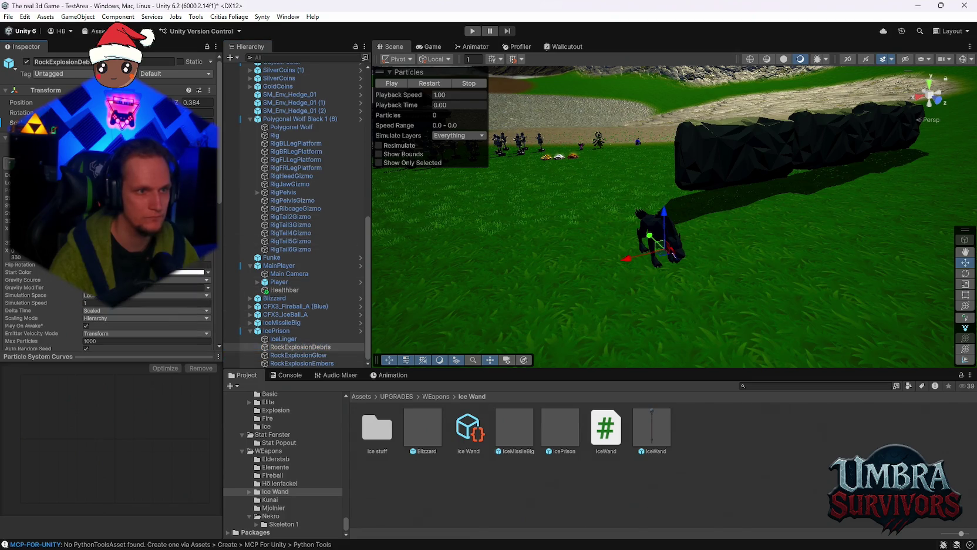
left_click(430, 83)
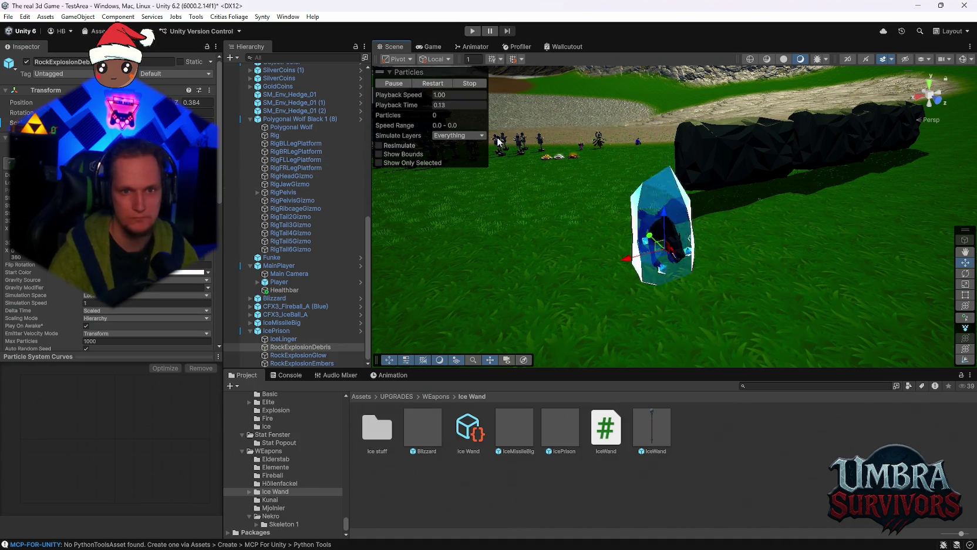
left_click_drag(611, 226, 564, 247)
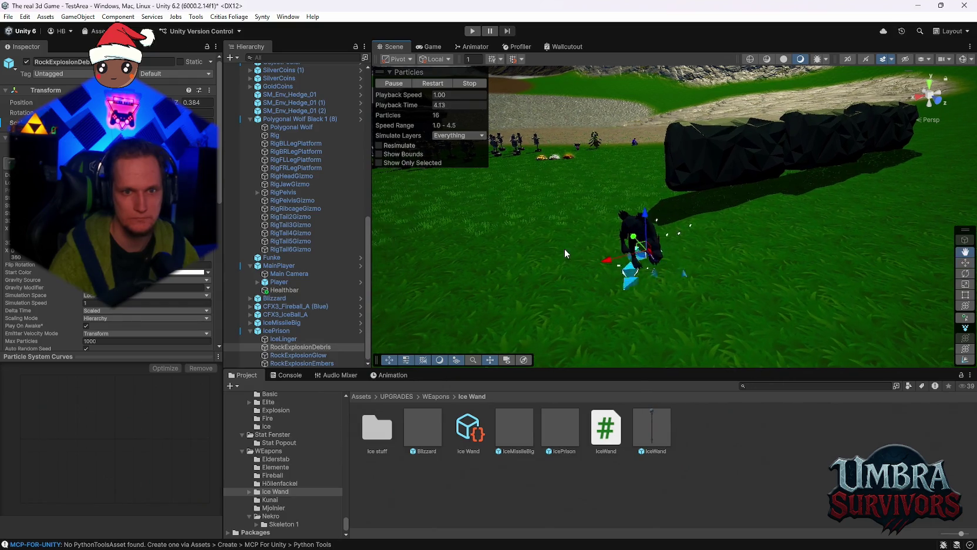
left_click(283, 339)
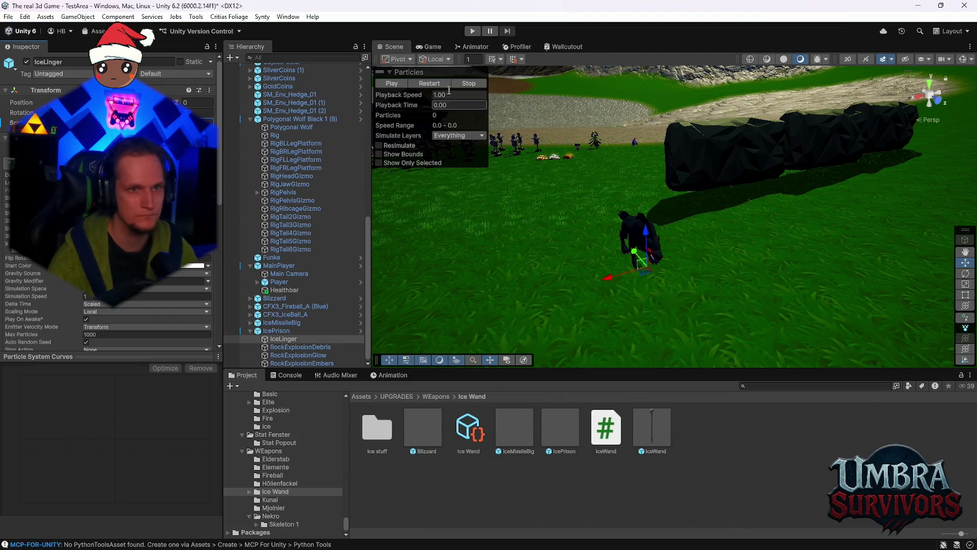
left_click(392, 83)
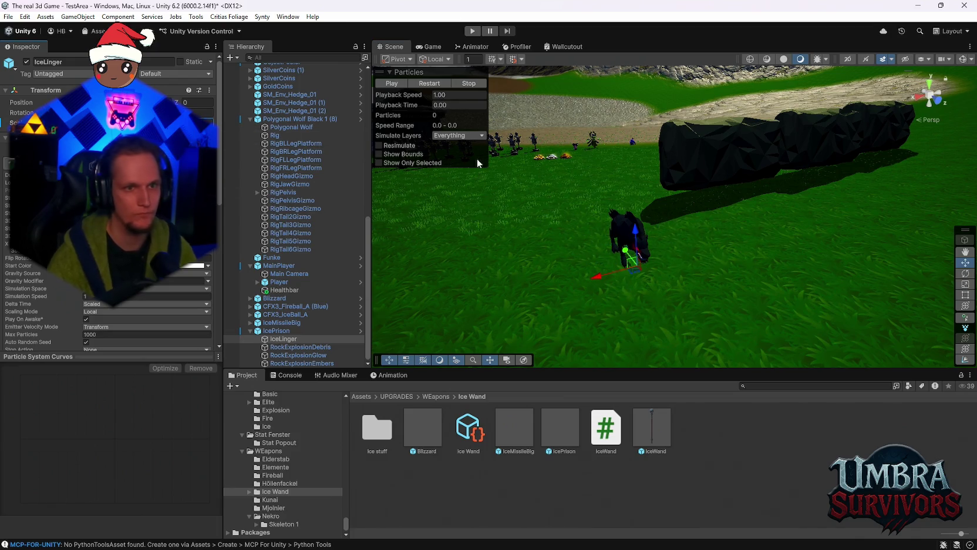
left_click(433, 83)
left_click_drag(468, 225, 652, 268)
mouse_move(727, 204)
left_mouse_down()
mouse_move(684, 240)
mouse_move(704, 258)
mouse_move(640, 291)
left_mouse_up()
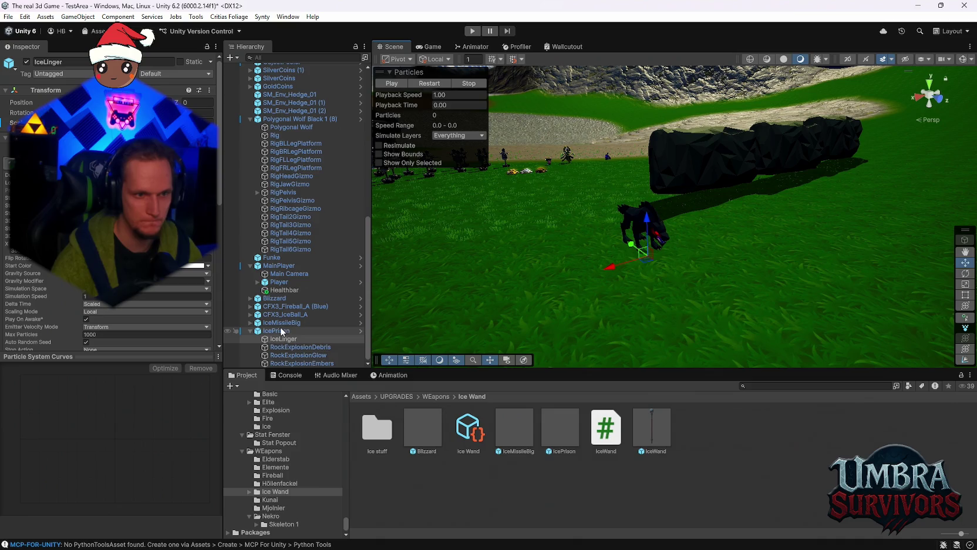
mouse_move(288, 339)
left_mouse_down()
mouse_move(484, 460)
mouse_move(486, 481)
left_mouse_up()
left_click(480, 295)
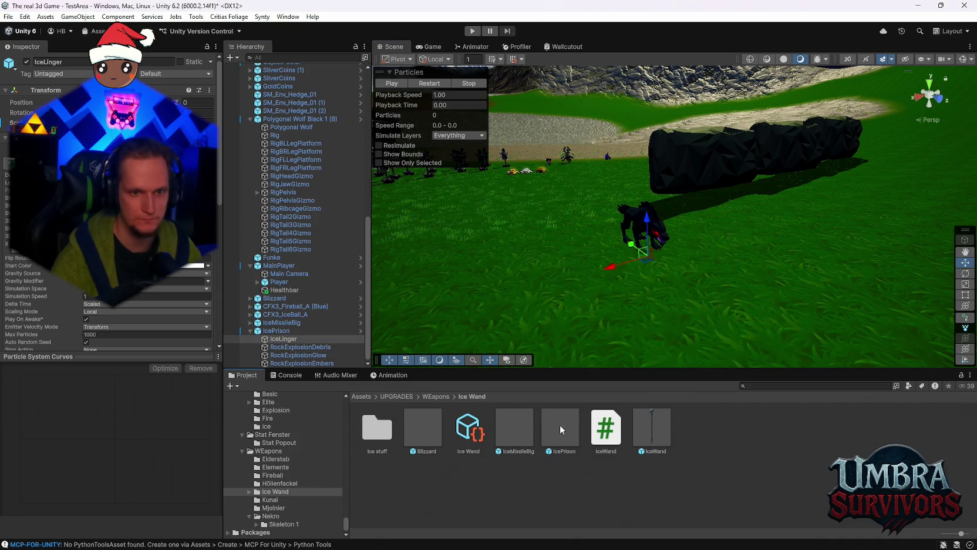
- Save the edited effect as the new IcePrison 1 prefab and delete the old IcePrison asset
left_click(573, 450)
key("Delete")
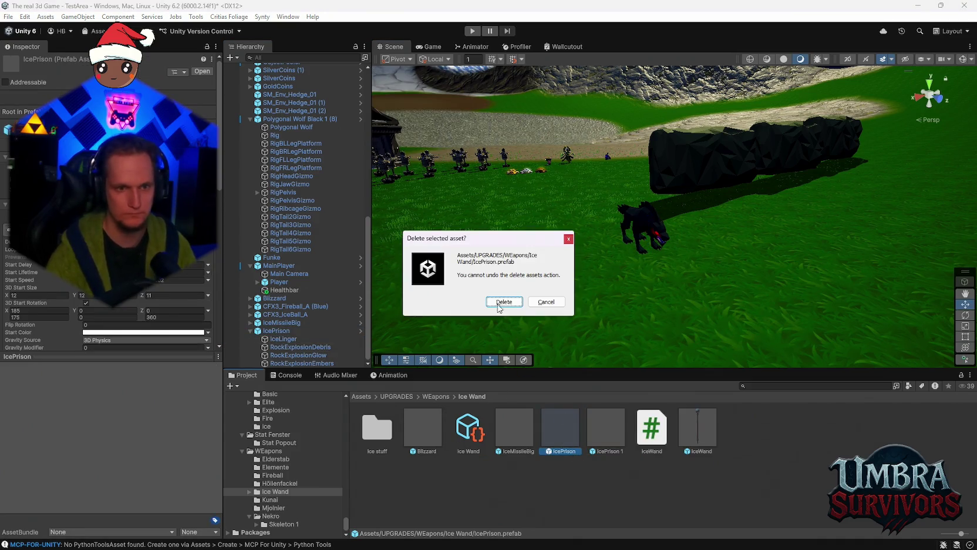
left_click(504, 302)
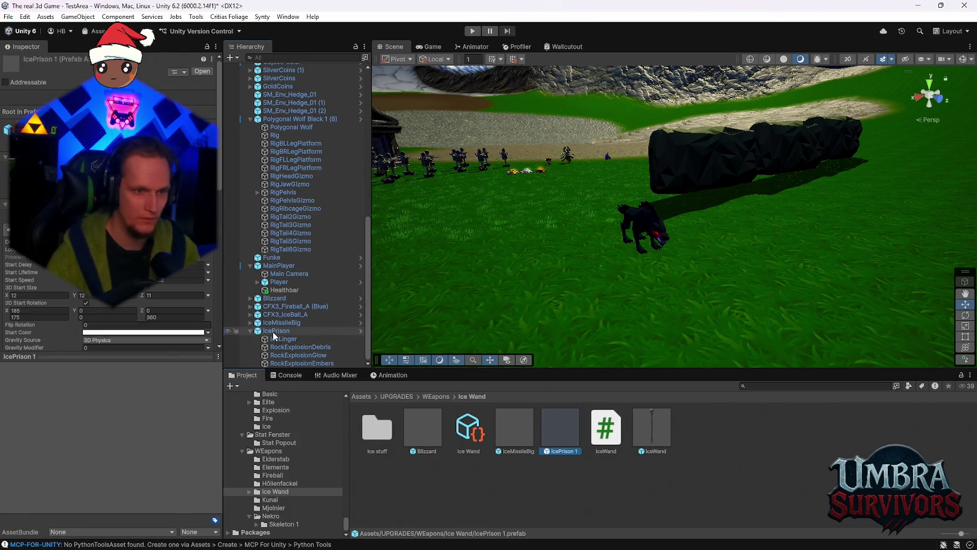
- Remove the IcePrison instance from the scene and inspect the IcePrison 1 prefab
left_click(278, 330)
key("Delete")
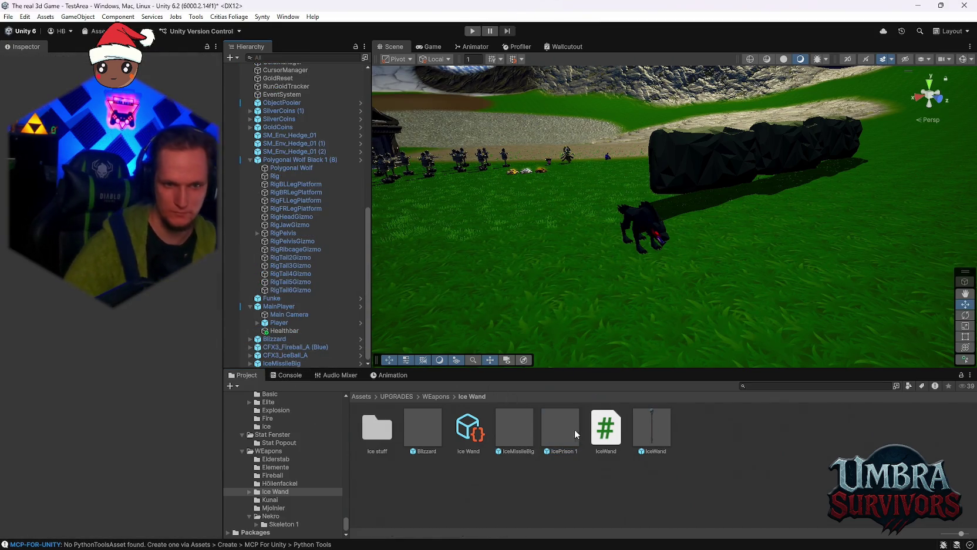
left_click(575, 432)
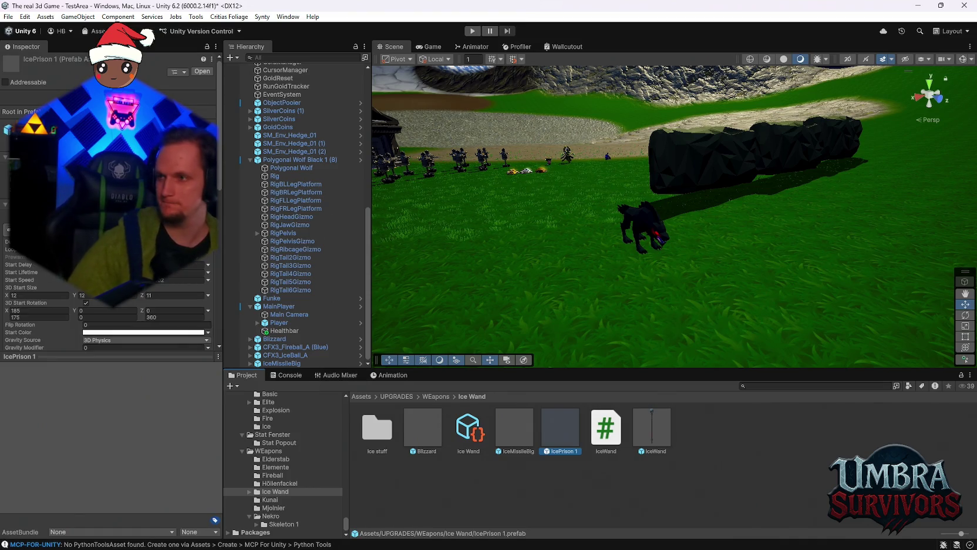
- Assign IcePrison 1 to the wolf's Freeze Fx Prefab field, then inspect that prefab
left_click(648, 220)
scroll(113, 345, "down", 10)
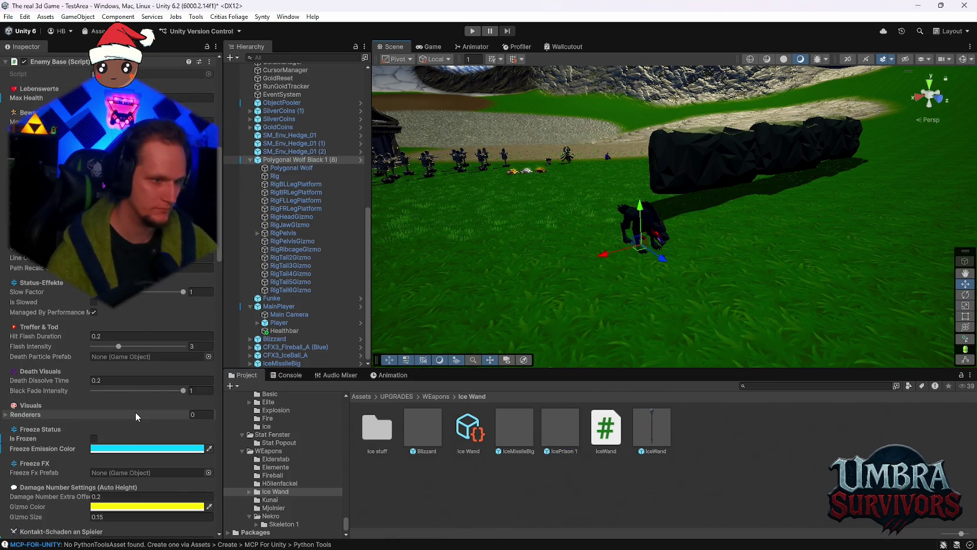
scroll(92, 411, "down", 2)
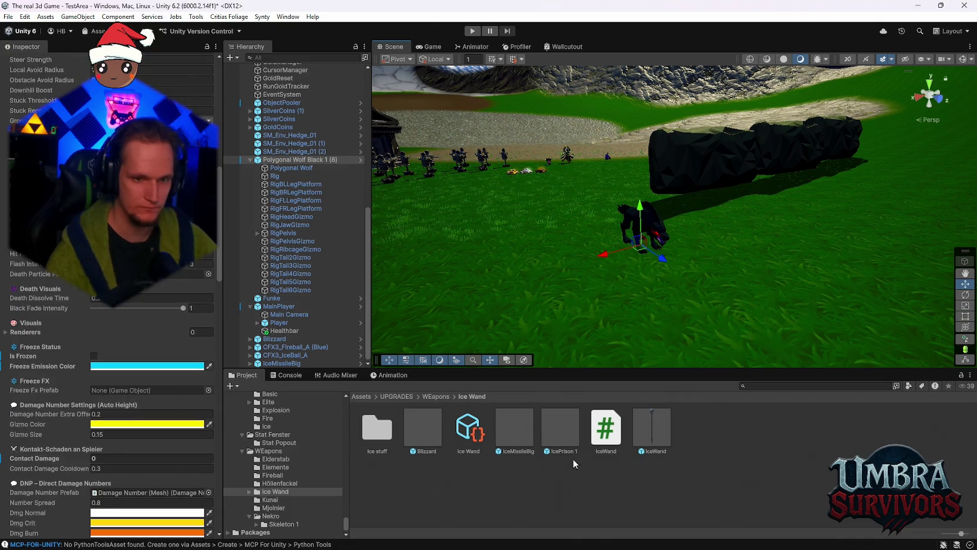
left_click_drag(561, 428, 143, 389)
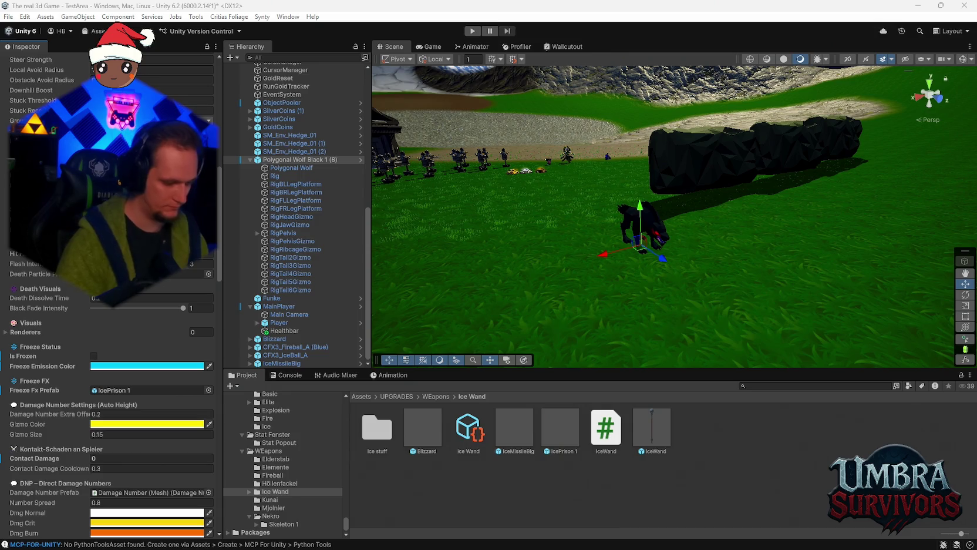
left_click(552, 425)
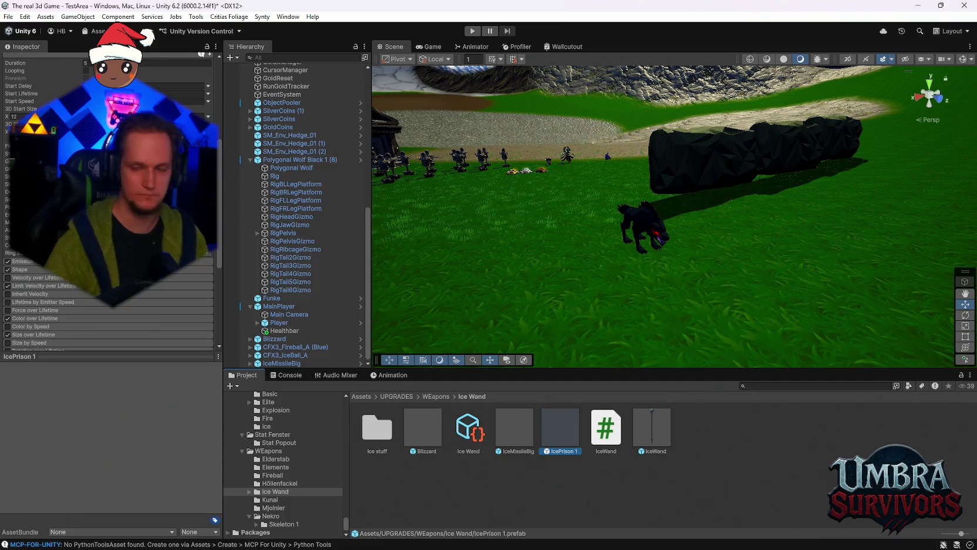